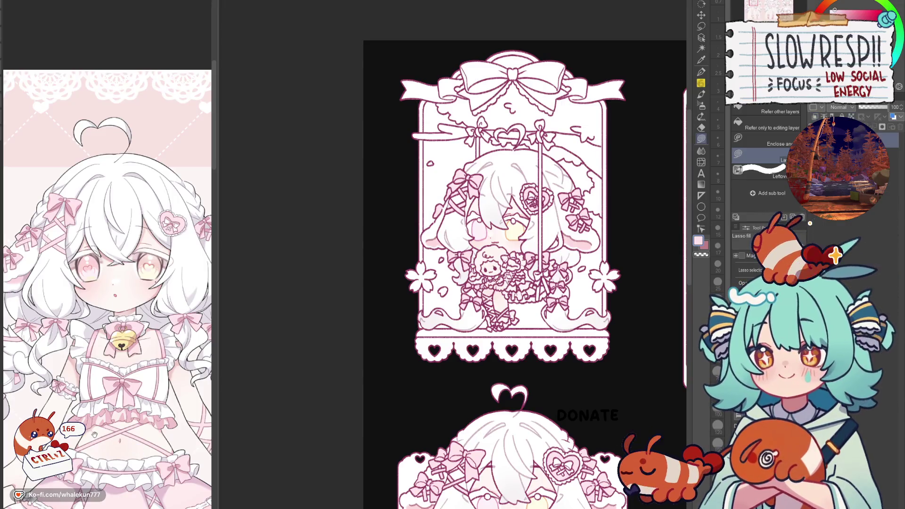
Fill the inside of the chest bows on the swing panel with white.
{"action": "scroll", "coordinate": [575, 160], "scroll_direction": "up", "scroll_amount": 5}
{"action": "scroll", "coordinate": [576, 159], "scroll_direction": "down", "scroll_amount": 5}
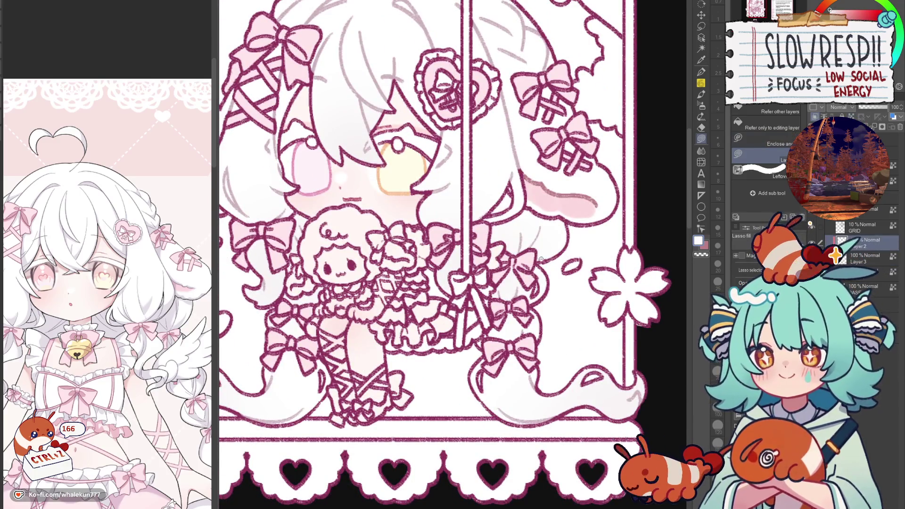
{"action": "scroll", "coordinate": [518, 252], "scroll_direction": "up", "scroll_amount": 2}
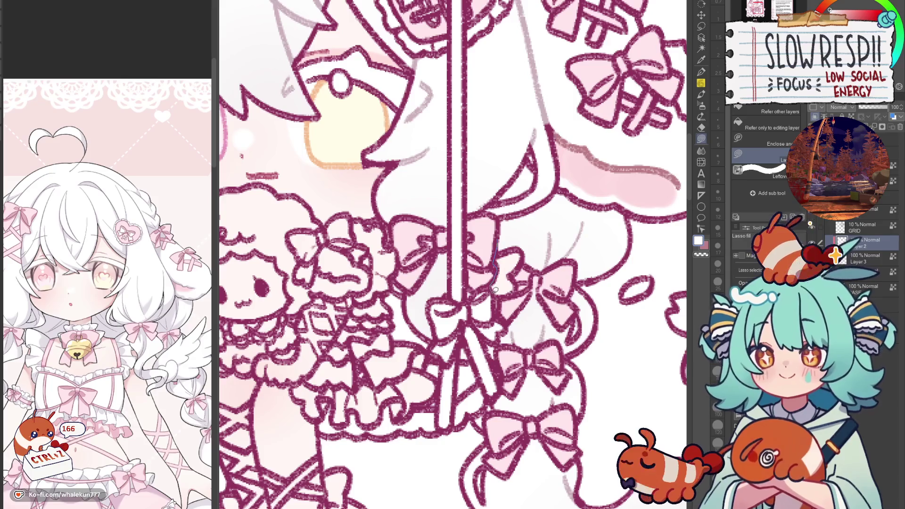
{"action": "mouse_move", "coordinate": [518, 282]}
{"action": "left_mouse_down"}
{"action": "mouse_move", "coordinate": [497, 290]}
{"action": "mouse_move", "coordinate": [497, 304]}
{"action": "mouse_move", "coordinate": [523, 279]}
{"action": "left_mouse_up"}
{"action": "scroll", "coordinate": [523, 279], "scroll_direction": "down", "scroll_amount": 5}
{"action": "scroll", "coordinate": [513, 292], "scroll_direction": "up", "scroll_amount": 5}
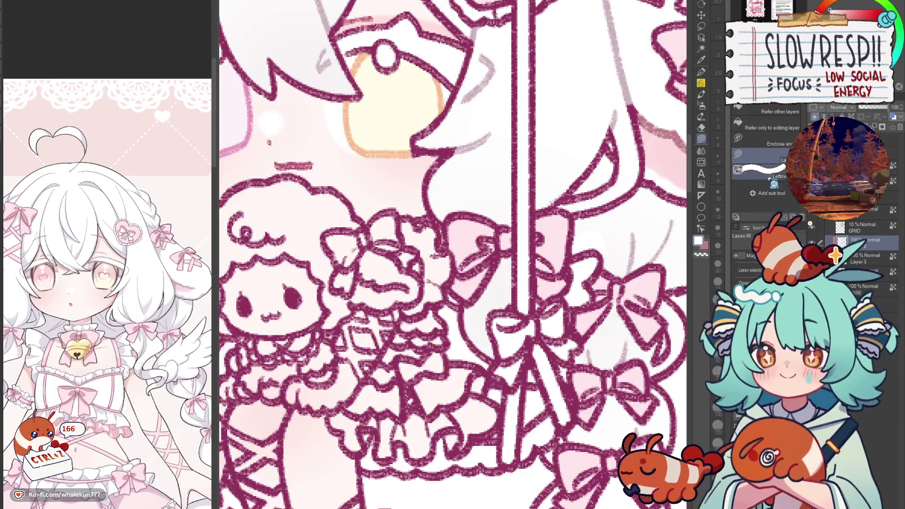
Fill the DONATE panel's left bow and the area around its left wing with white.
{"action": "scroll", "coordinate": [549, 237], "scroll_direction": "down", "scroll_amount": 4}
{"action": "scroll", "coordinate": [471, 255], "scroll_direction": "down", "scroll_amount": 5}
{"action": "scroll", "coordinate": [427, 276], "scroll_direction": "up", "scroll_amount": 3}
{"action": "scroll", "coordinate": [427, 277], "scroll_direction": "up", "scroll_amount": 5}
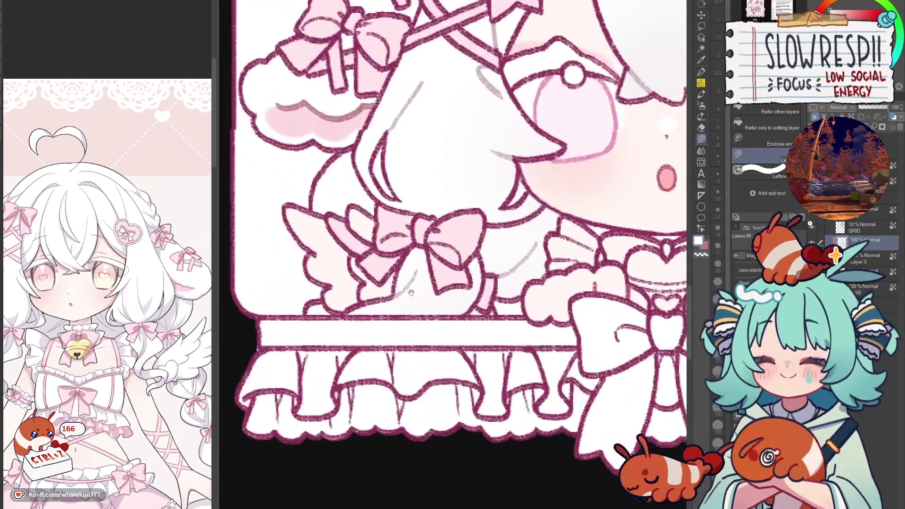
{"action": "mouse_move", "coordinate": [459, 279]}
{"action": "left_mouse_down"}
{"action": "mouse_move", "coordinate": [456, 315]}
{"action": "mouse_move", "coordinate": [422, 302]}
{"action": "mouse_move", "coordinate": [455, 254]}
{"action": "left_mouse_up"}
{"action": "left_click_drag", "start_coordinate": [431, 339], "coordinate": [463, 373]}
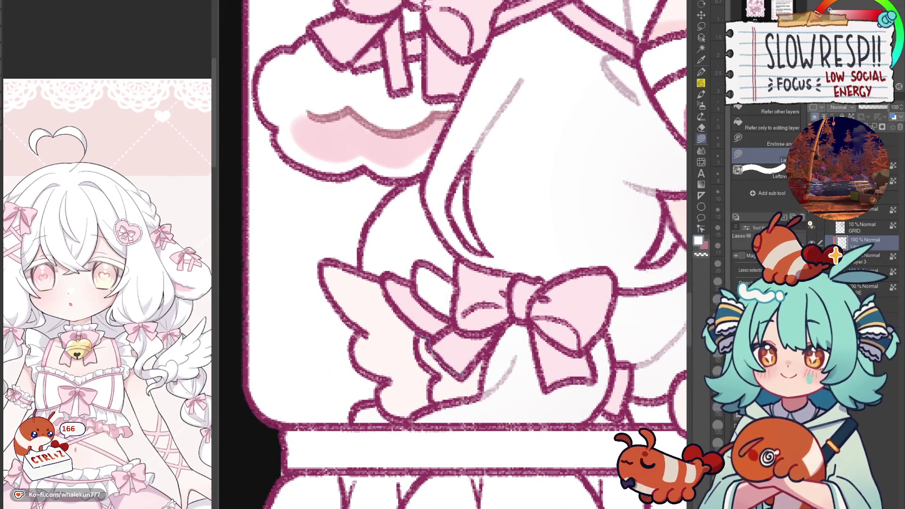
{"action": "mouse_move", "coordinate": [495, 347]}
{"action": "left_mouse_down"}
{"action": "mouse_move", "coordinate": [404, 434]}
{"action": "mouse_move", "coordinate": [349, 238]}
{"action": "mouse_move", "coordinate": [417, 325]}
{"action": "left_mouse_up"}
{"action": "mouse_move", "coordinate": [644, 360]}
{"action": "left_mouse_down"}
{"action": "mouse_move", "coordinate": [538, 328]}
{"action": "mouse_move", "coordinate": [486, 322]}
{"action": "left_mouse_up"}
{"action": "mouse_move", "coordinate": [553, 249]}
{"action": "left_mouse_down"}
{"action": "mouse_move", "coordinate": [521, 283]}
{"action": "mouse_move", "coordinate": [529, 327]}
{"action": "mouse_move", "coordinate": [511, 374]}
{"action": "mouse_move", "coordinate": [476, 349]}
{"action": "mouse_move", "coordinate": [474, 410]}
{"action": "mouse_move", "coordinate": [677, 242]}
{"action": "mouse_move", "coordinate": [551, 248]}
{"action": "left_mouse_up"}
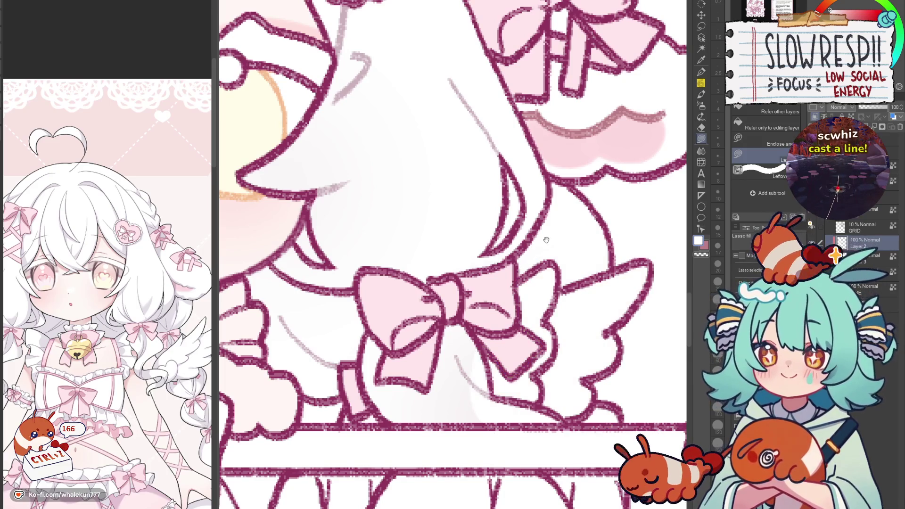
{"action": "scroll", "coordinate": [546, 240], "scroll_direction": "down", "scroll_amount": 5}
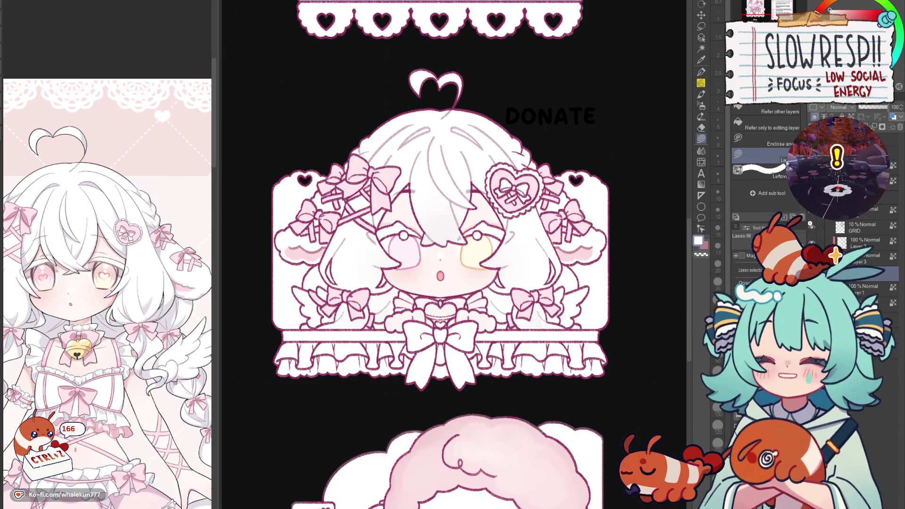
Switch the colour to periwinkle blue and fill the chest bow.
{"action": "left_click", "coordinate": [479, 282], "text": "alt"}
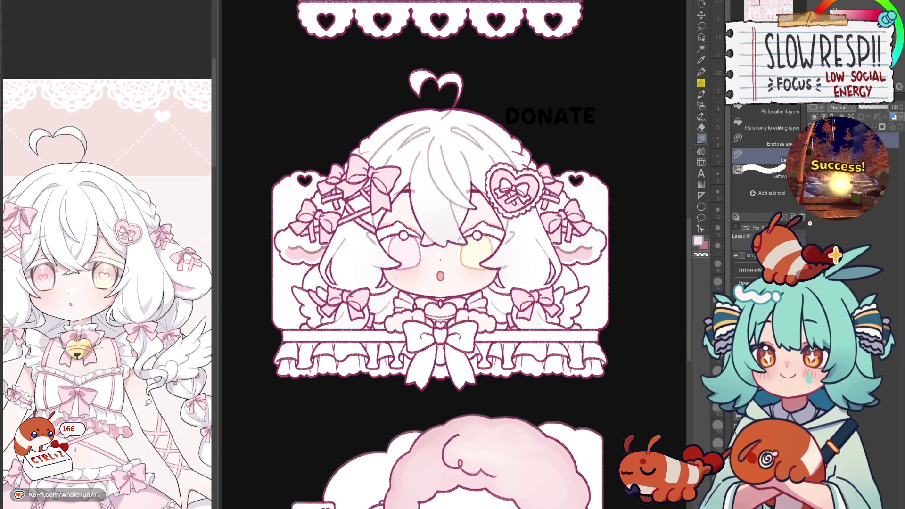
{"action": "scroll", "coordinate": [493, 277], "scroll_direction": "up", "scroll_amount": 4}
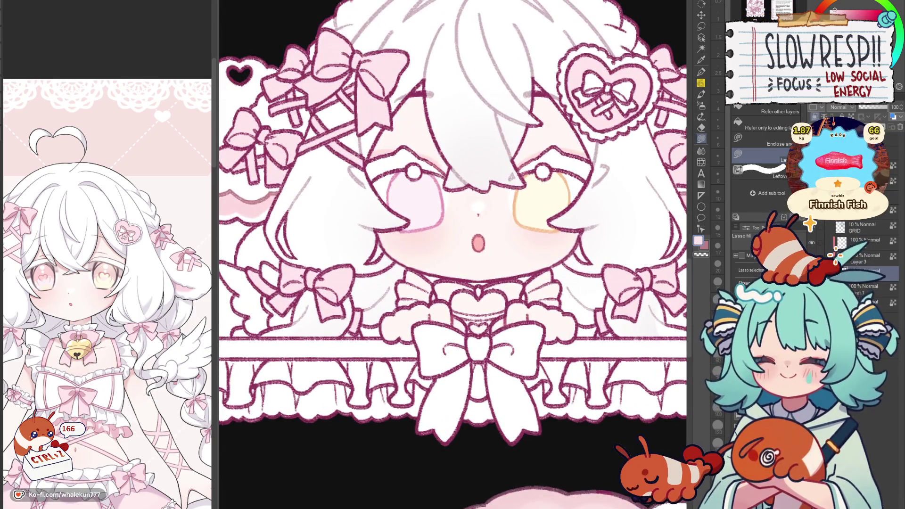
{"action": "left_click", "coordinate": [865, 15]}
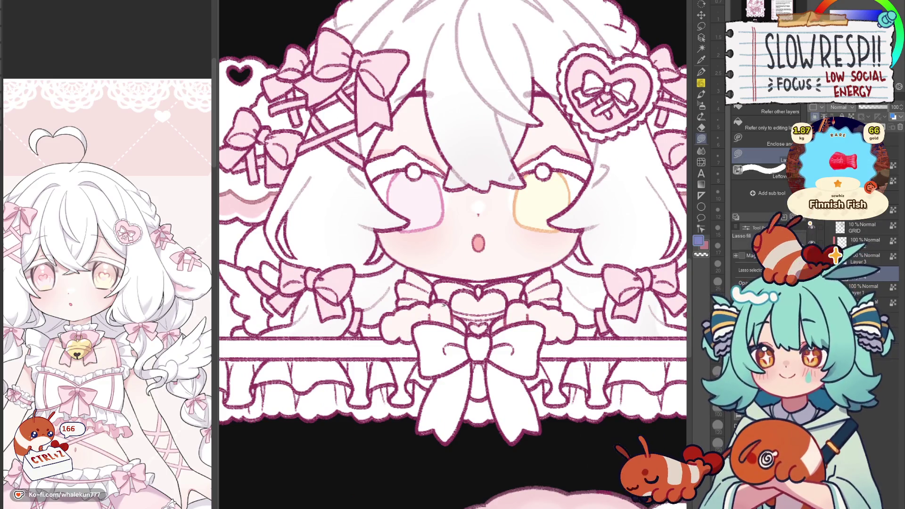
{"action": "scroll", "coordinate": [495, 278], "scroll_direction": "up", "scroll_amount": 2}
{"action": "mouse_move", "coordinate": [406, 246]}
{"action": "left_mouse_down"}
{"action": "mouse_move", "coordinate": [381, 309]}
{"action": "mouse_move", "coordinate": [456, 298]}
{"action": "mouse_move", "coordinate": [427, 250]}
{"action": "left_mouse_up"}
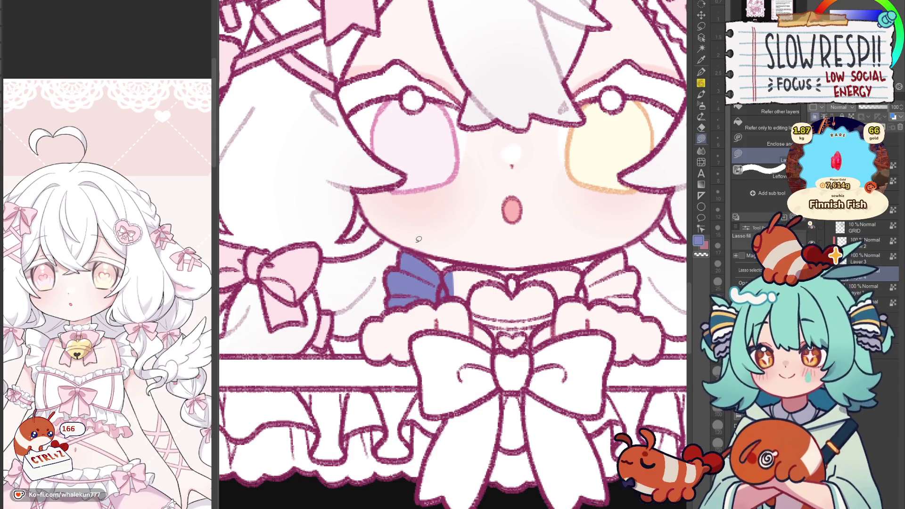
{"action": "mouse_move", "coordinate": [463, 296]}
{"action": "left_mouse_down"}
{"action": "mouse_move", "coordinate": [489, 278]}
{"action": "mouse_move", "coordinate": [452, 273]}
{"action": "left_mouse_up"}
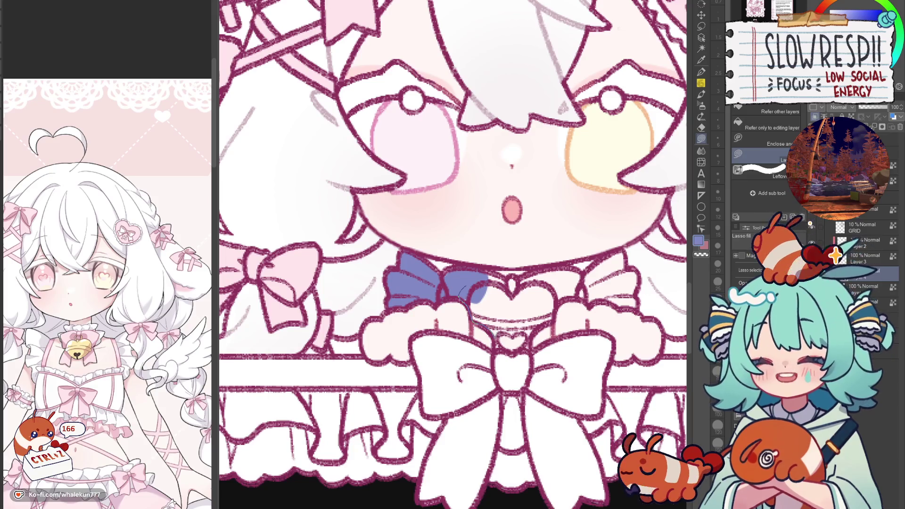
Extend the periwinkle fill across the chest and the collar area to its right.
{"action": "left_click_drag", "start_coordinate": [525, 347], "coordinate": [559, 293]}
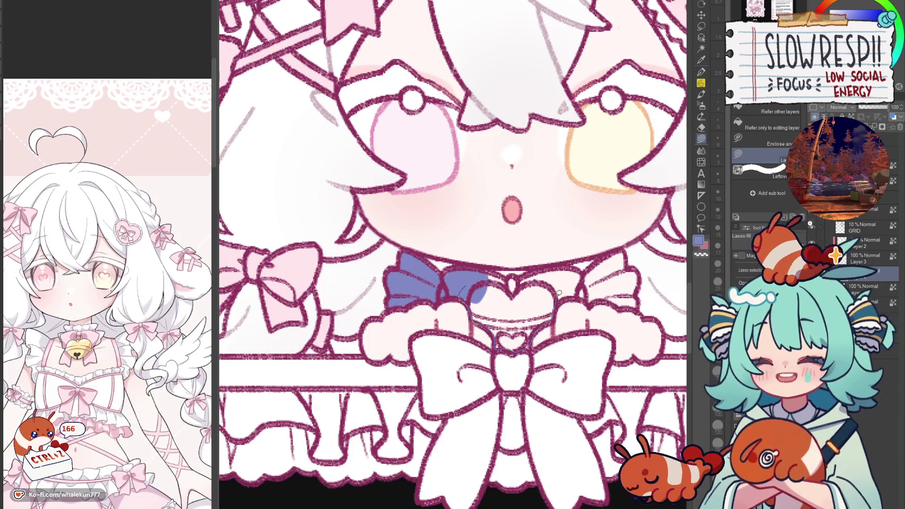
{"action": "left_click_drag", "start_coordinate": [472, 285], "coordinate": [494, 260]}
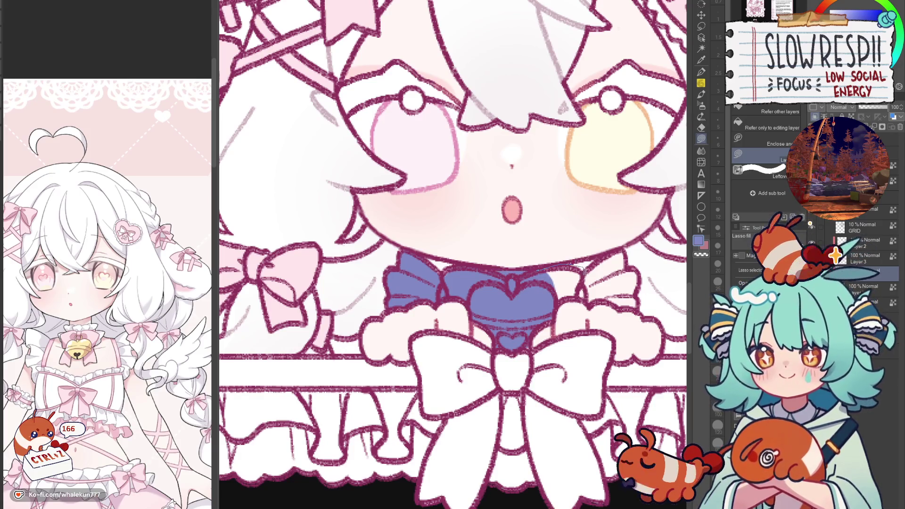
{"action": "left_click_drag", "start_coordinate": [522, 293], "coordinate": [526, 278]}
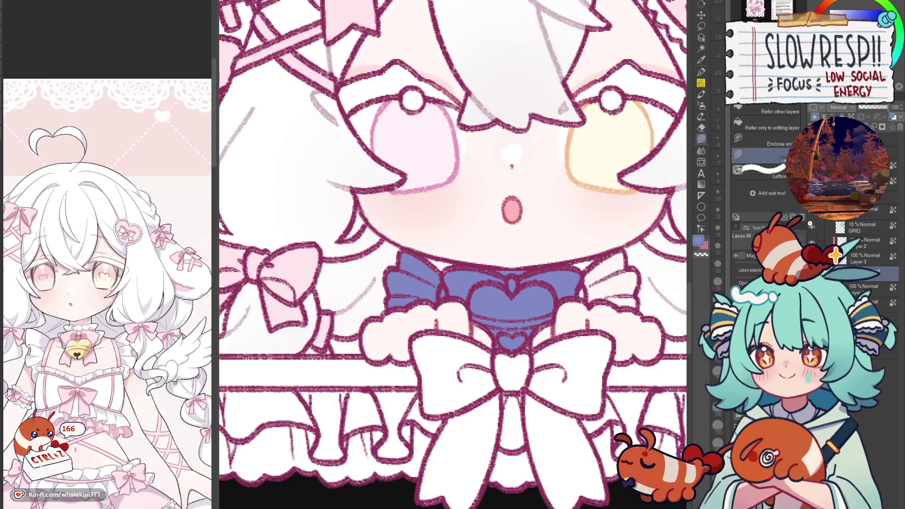
{"action": "mouse_move", "coordinate": [574, 295]}
{"action": "left_mouse_down"}
{"action": "mouse_move", "coordinate": [614, 300]}
{"action": "mouse_move", "coordinate": [630, 245]}
{"action": "mouse_move", "coordinate": [604, 253]}
{"action": "left_mouse_up"}
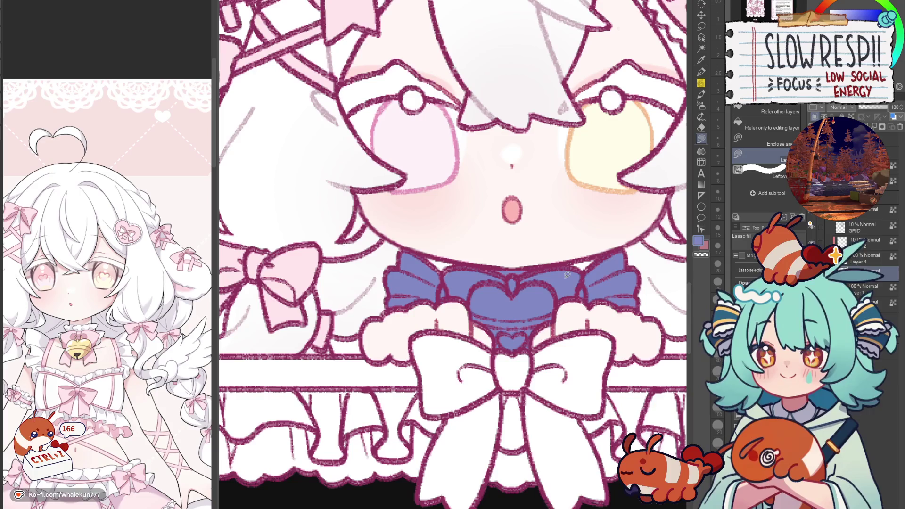
{"action": "scroll", "coordinate": [590, 315], "scroll_direction": "down", "scroll_amount": 5}
Fill the sheep plush's bow periwinkle blue.
{"action": "scroll", "coordinate": [589, 315], "scroll_direction": "up", "scroll_amount": 5}
{"action": "scroll", "coordinate": [523, 232], "scroll_direction": "up", "scroll_amount": 6}
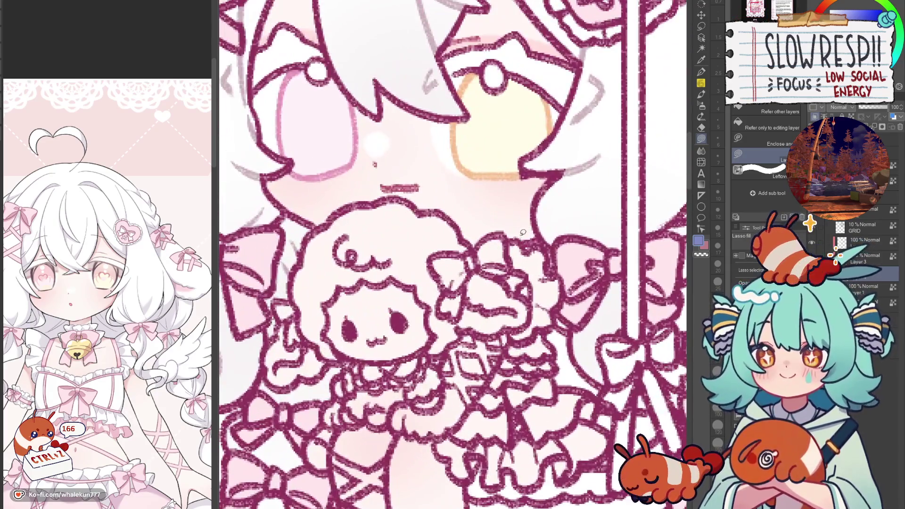
{"action": "left_click_drag", "start_coordinate": [511, 240], "coordinate": [520, 268]}
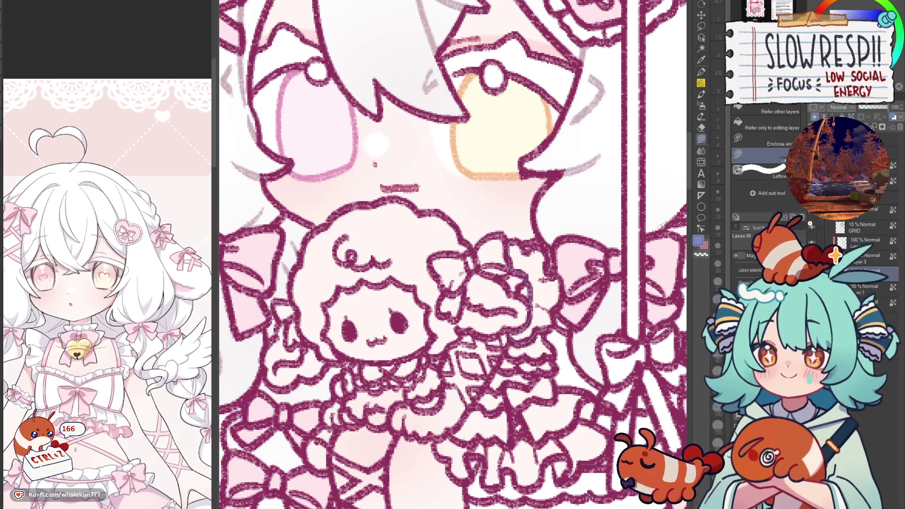
{"action": "mouse_move", "coordinate": [543, 264]}
{"action": "left_mouse_down"}
{"action": "mouse_move", "coordinate": [535, 240]}
{"action": "mouse_move", "coordinate": [512, 239]}
{"action": "mouse_move", "coordinate": [557, 254]}
{"action": "mouse_move", "coordinate": [569, 294]}
{"action": "mouse_move", "coordinate": [514, 375]}
{"action": "left_mouse_up"}
Fill the upper dress beside the plush blue, including the gap near its hand.
{"action": "scroll", "coordinate": [556, 236], "scroll_direction": "down", "scroll_amount": 2}
{"action": "scroll", "coordinate": [560, 268], "scroll_direction": "down", "scroll_amount": 1}
{"action": "mouse_move", "coordinate": [454, 355]}
{"action": "left_mouse_down"}
{"action": "mouse_move", "coordinate": [523, 257]}
{"action": "mouse_move", "coordinate": [550, 248]}
{"action": "left_mouse_up"}
{"action": "left_click_drag", "start_coordinate": [491, 262], "coordinate": [520, 275]}
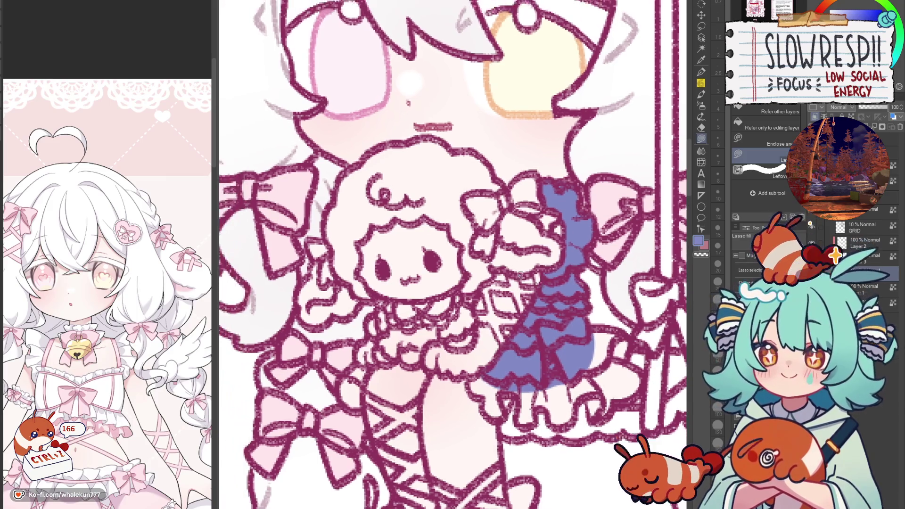
{"action": "mouse_move", "coordinate": [525, 312]}
{"action": "left_mouse_down"}
{"action": "mouse_move", "coordinate": [510, 278]}
{"action": "mouse_move", "coordinate": [488, 287]}
{"action": "mouse_move", "coordinate": [529, 284]}
{"action": "mouse_move", "coordinate": [537, 274]}
{"action": "left_mouse_up"}
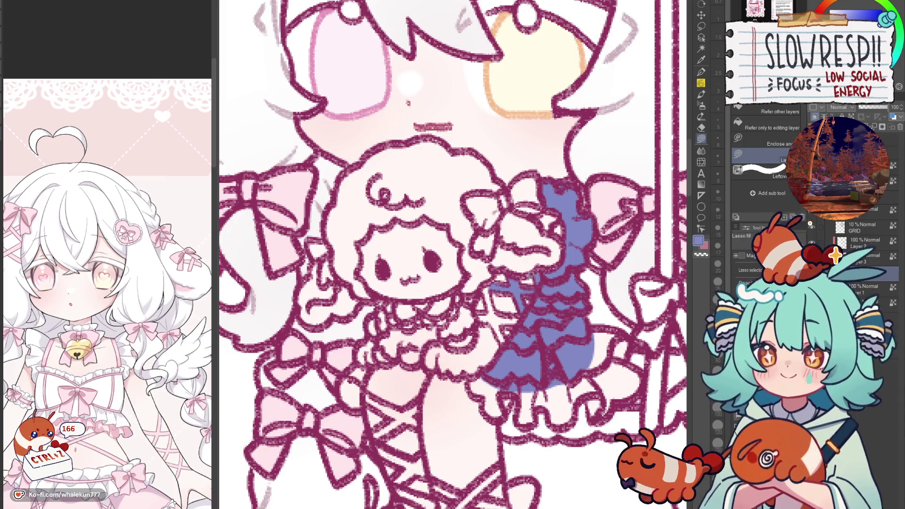
{"action": "mouse_move", "coordinate": [504, 338]}
{"action": "left_mouse_down"}
{"action": "mouse_move", "coordinate": [501, 295]}
{"action": "mouse_move", "coordinate": [498, 313]}
{"action": "left_mouse_up"}
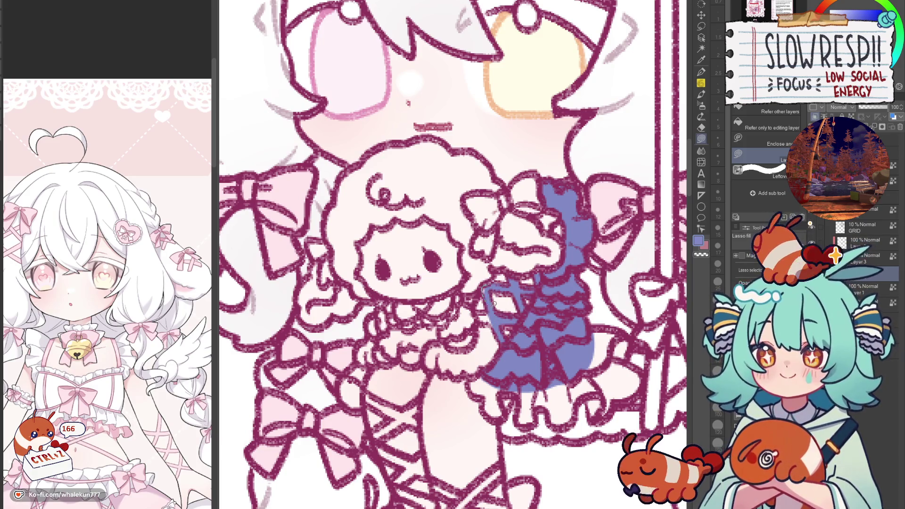
Fill the lower part of the dress blue down to its hem.
{"action": "scroll", "coordinate": [480, 320], "scroll_direction": "down", "scroll_amount": 4}
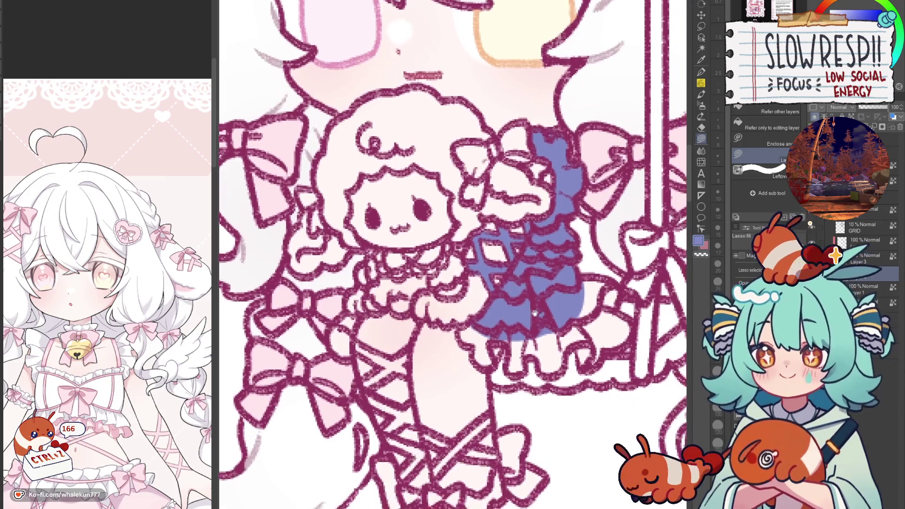
{"action": "mouse_move", "coordinate": [447, 297]}
{"action": "left_mouse_down"}
{"action": "mouse_move", "coordinate": [503, 365]}
{"action": "mouse_move", "coordinate": [568, 288]}
{"action": "left_mouse_up"}
{"action": "left_click_drag", "start_coordinate": [630, 282], "coordinate": [585, 302]}
{"action": "mouse_move", "coordinate": [517, 252]}
{"action": "left_mouse_down"}
{"action": "mouse_move", "coordinate": [537, 259]}
{"action": "mouse_move", "coordinate": [583, 340]}
{"action": "mouse_move", "coordinate": [523, 302]}
{"action": "left_mouse_up"}
{"action": "mouse_move", "coordinate": [420, 298]}
{"action": "left_mouse_down"}
{"action": "mouse_move", "coordinate": [533, 344]}
{"action": "mouse_move", "coordinate": [571, 336]}
{"action": "left_mouse_up"}
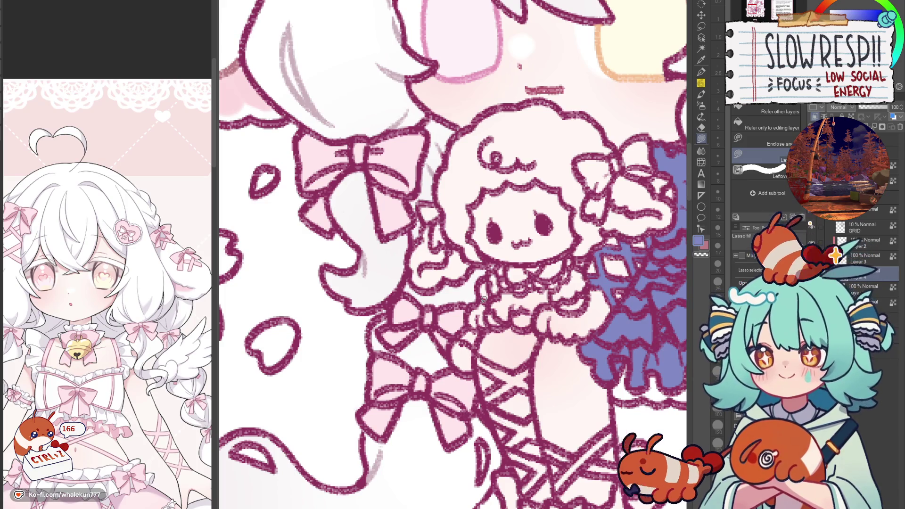
{"action": "left_click_drag", "start_coordinate": [481, 302], "coordinate": [437, 273]}
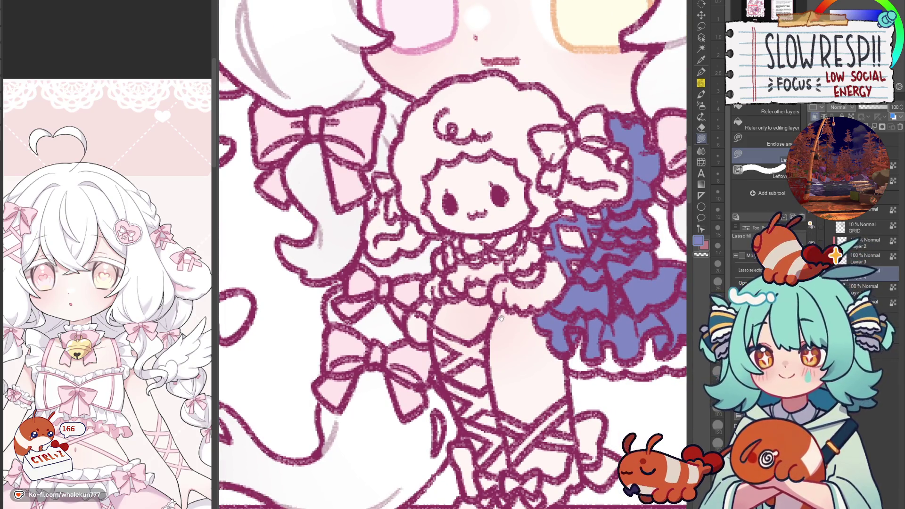
{"action": "scroll", "coordinate": [504, 335], "scroll_direction": "down", "scroll_amount": 5}
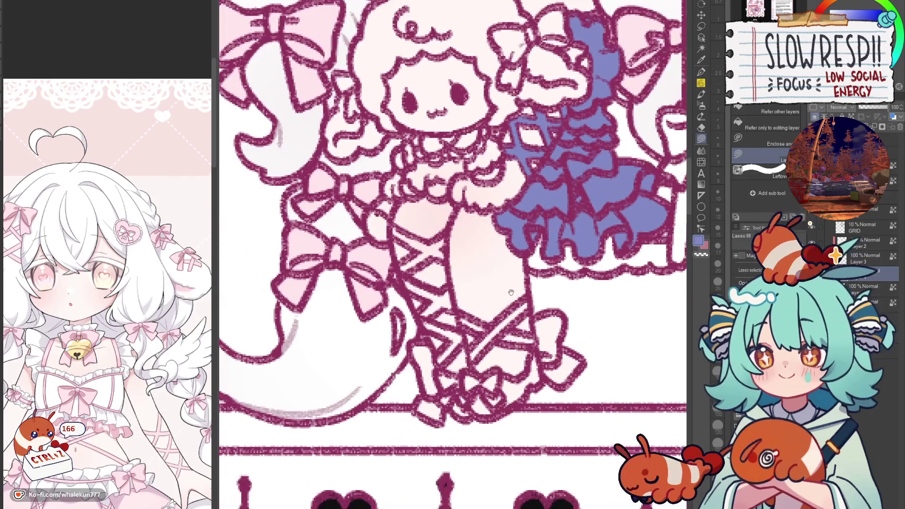
Fill the doll's leg lacing straps and the shoe's lower edge blue.
{"action": "mouse_move", "coordinate": [518, 304]}
{"action": "left_mouse_down"}
{"action": "mouse_move", "coordinate": [474, 354]}
{"action": "mouse_move", "coordinate": [533, 301]}
{"action": "left_mouse_up"}
{"action": "mouse_move", "coordinate": [462, 325]}
{"action": "left_mouse_down"}
{"action": "mouse_move", "coordinate": [509, 319]}
{"action": "mouse_move", "coordinate": [537, 335]}
{"action": "mouse_move", "coordinate": [578, 333]}
{"action": "mouse_move", "coordinate": [561, 312]}
{"action": "left_mouse_up"}
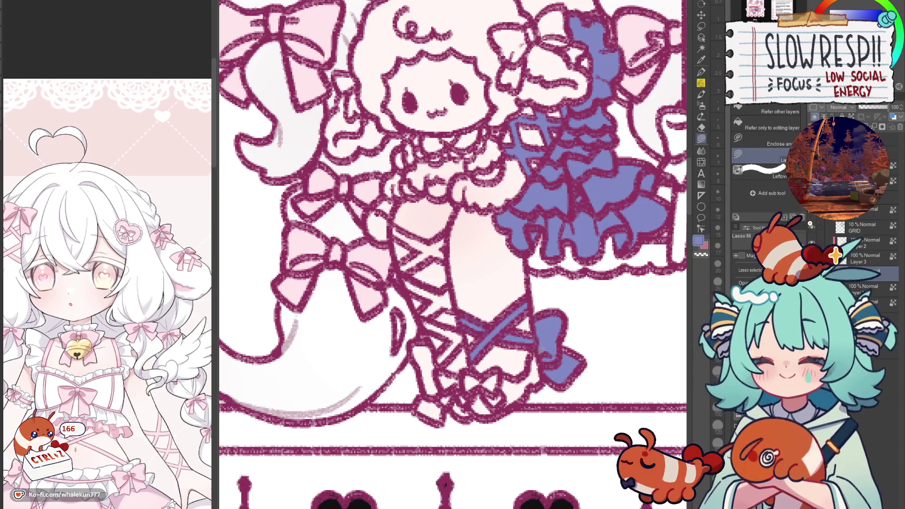
{"action": "mouse_move", "coordinate": [507, 374]}
{"action": "left_mouse_down"}
{"action": "mouse_move", "coordinate": [483, 370]}
{"action": "mouse_move", "coordinate": [465, 383]}
{"action": "mouse_move", "coordinate": [538, 351]}
{"action": "mouse_move", "coordinate": [531, 364]}
{"action": "left_mouse_up"}
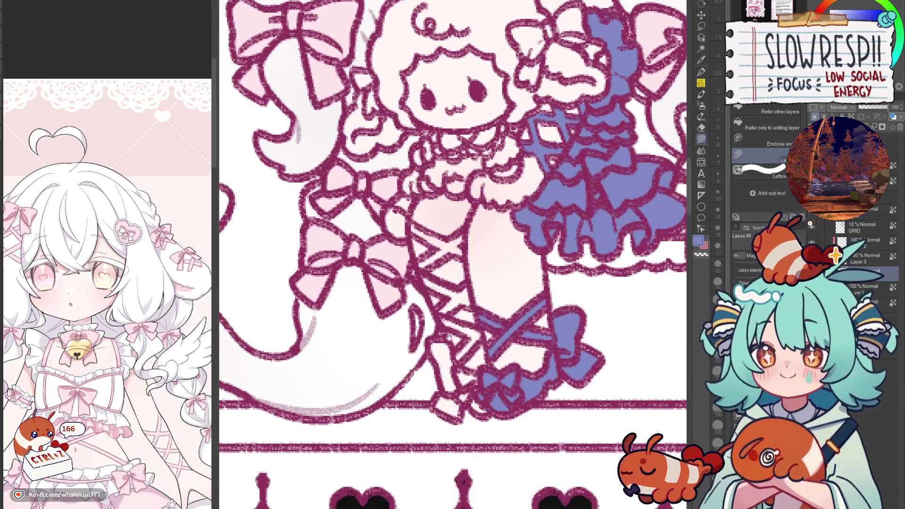
{"action": "scroll", "coordinate": [492, 263], "scroll_direction": "up", "scroll_amount": 5}
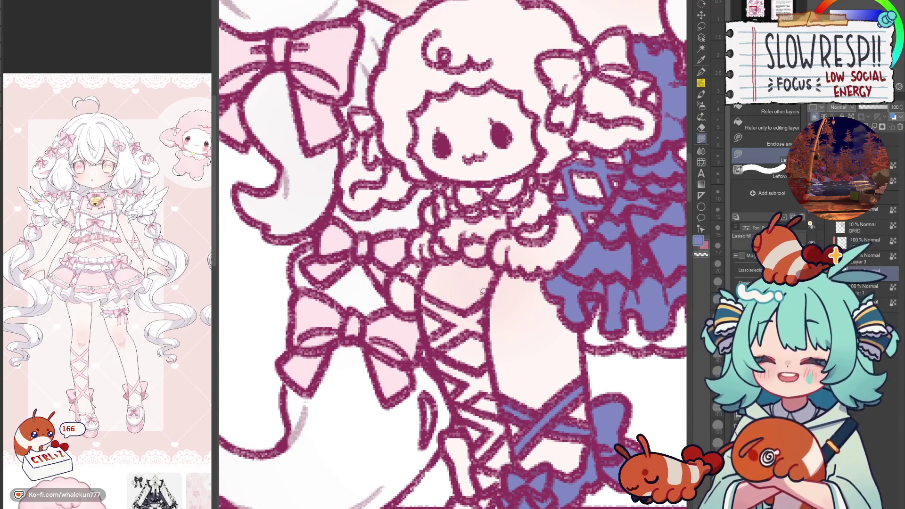
{"action": "scroll", "coordinate": [490, 328], "scroll_direction": "up", "scroll_amount": 1}
Fill the remaining leg strips, thigh area and right part of the shoe blue.
{"action": "left_click_drag", "start_coordinate": [448, 367], "coordinate": [500, 320]}
{"action": "mouse_move", "coordinate": [431, 282]}
{"action": "left_mouse_down"}
{"action": "mouse_move", "coordinate": [436, 343]}
{"action": "mouse_move", "coordinate": [400, 301]}
{"action": "mouse_move", "coordinate": [426, 278]}
{"action": "left_mouse_up"}
{"action": "left_click_drag", "start_coordinate": [513, 290], "coordinate": [495, 281]}
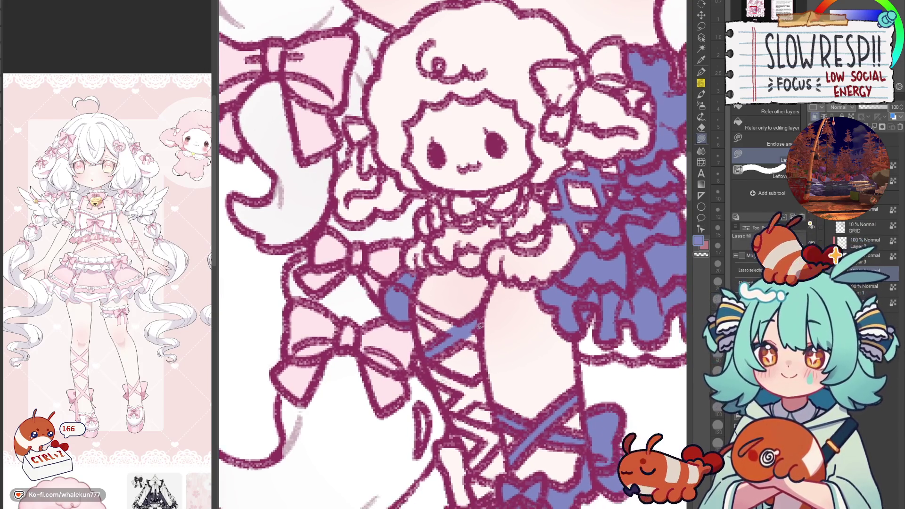
{"action": "left_click_drag", "start_coordinate": [417, 299], "coordinate": [429, 244]}
{"action": "mouse_move", "coordinate": [448, 297]}
{"action": "left_mouse_down"}
{"action": "mouse_move", "coordinate": [465, 330]}
{"action": "mouse_move", "coordinate": [505, 315]}
{"action": "left_mouse_up"}
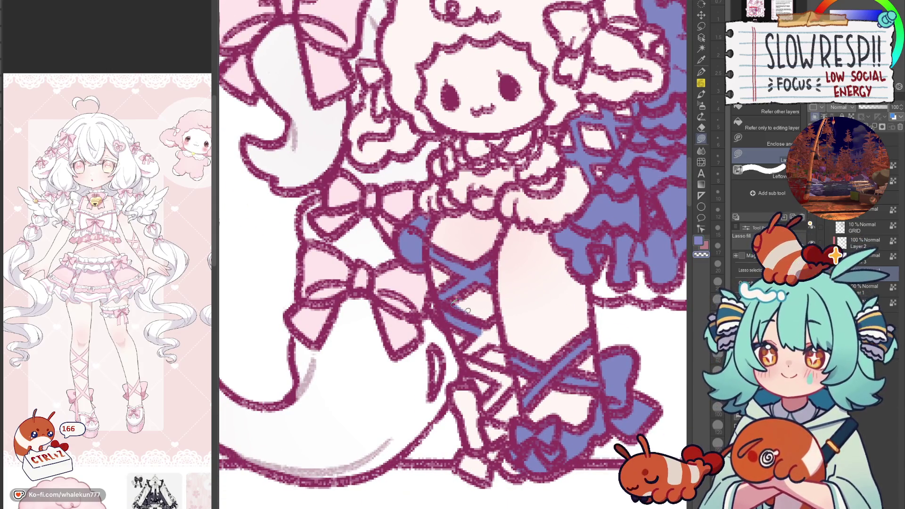
{"action": "mouse_move", "coordinate": [462, 347]}
{"action": "left_mouse_down"}
{"action": "mouse_move", "coordinate": [502, 326]}
{"action": "mouse_move", "coordinate": [490, 352]}
{"action": "mouse_move", "coordinate": [504, 349]}
{"action": "mouse_move", "coordinate": [493, 408]}
{"action": "left_mouse_up"}
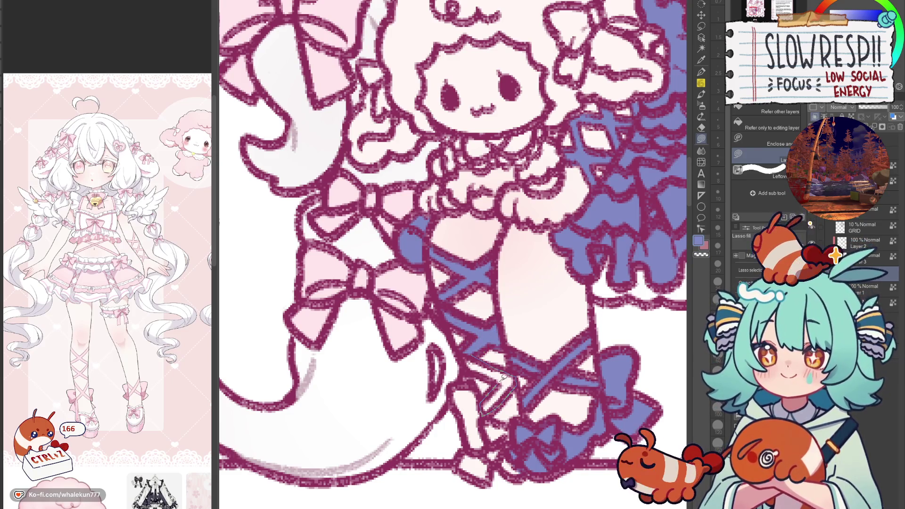
{"action": "mouse_move", "coordinate": [471, 347]}
{"action": "left_mouse_down"}
{"action": "mouse_move", "coordinate": [479, 386]}
{"action": "mouse_move", "coordinate": [427, 382]}
{"action": "mouse_move", "coordinate": [450, 328]}
{"action": "left_mouse_up"}
{"action": "scroll", "coordinate": [473, 326], "scroll_direction": "down", "scroll_amount": 2}
{"action": "mouse_move", "coordinate": [487, 369]}
{"action": "left_mouse_down"}
{"action": "mouse_move", "coordinate": [520, 427]}
{"action": "mouse_move", "coordinate": [488, 370]}
{"action": "left_mouse_up"}
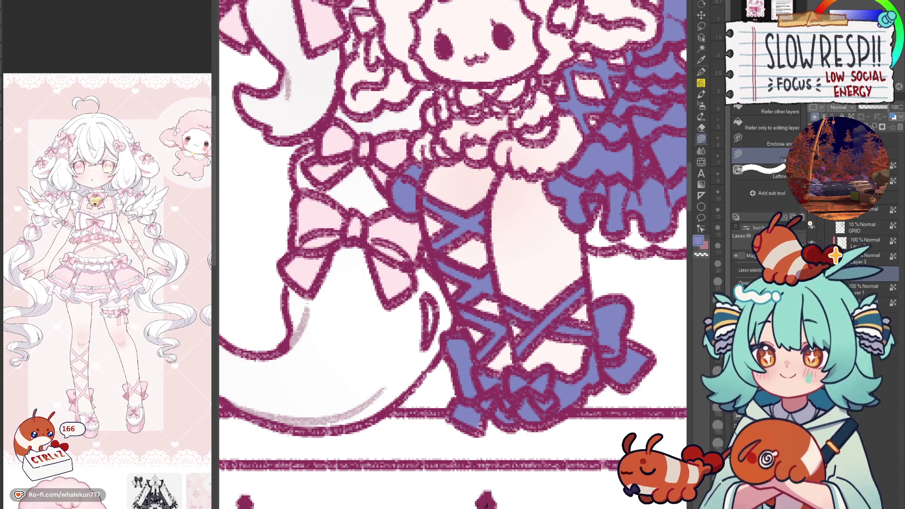
{"action": "scroll", "coordinate": [519, 321], "scroll_direction": "up", "scroll_amount": 5}
{"action": "scroll", "coordinate": [568, 270], "scroll_direction": "down", "scroll_amount": 2}
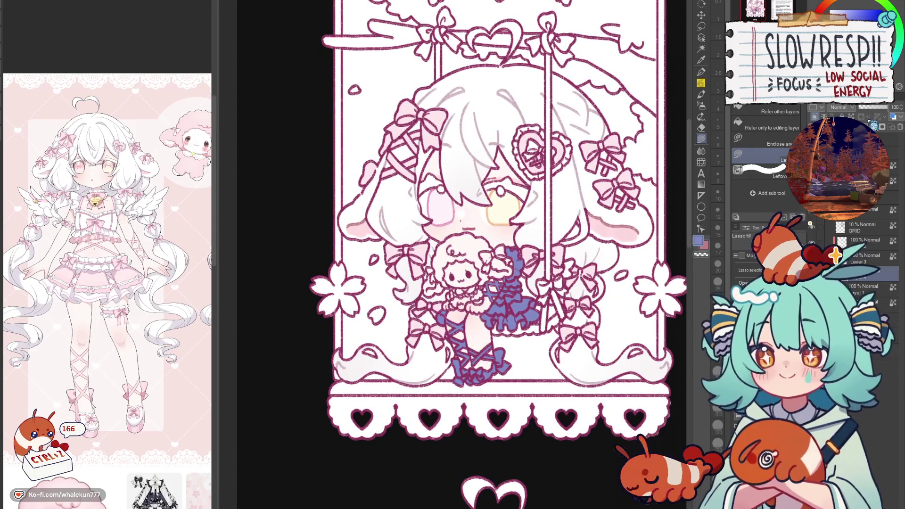
Delete the blue fills and fill the bow's heart and bell with the reference's pale yellow.
{"action": "scroll", "coordinate": [557, 369], "scroll_direction": "down", "scroll_amount": 6}
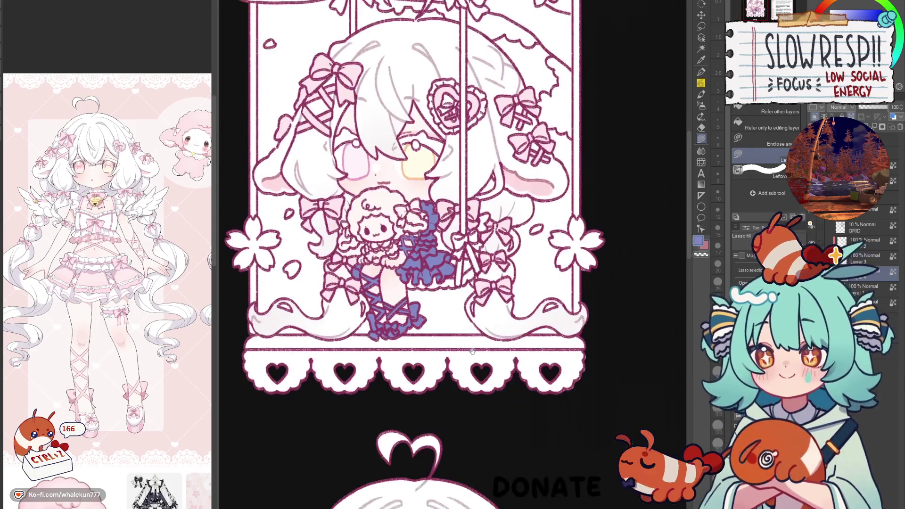
{"action": "scroll", "coordinate": [525, 311], "scroll_direction": "up", "scroll_amount": 2}
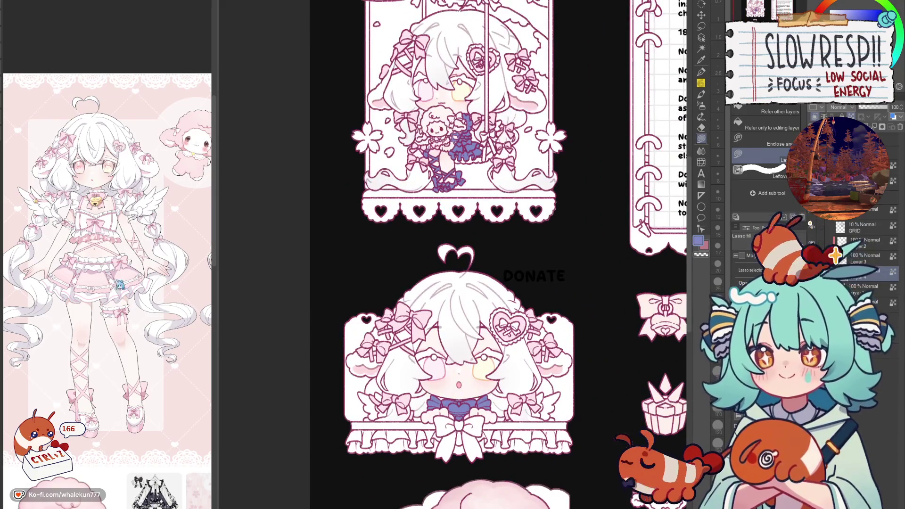
{"action": "key", "text": "Delete"}
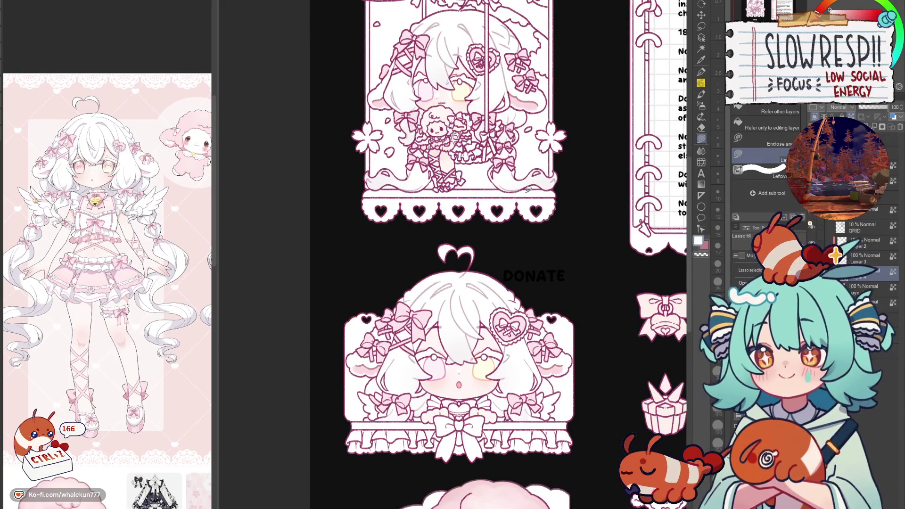
{"action": "scroll", "coordinate": [94, 212], "scroll_direction": "up", "scroll_amount": 5}
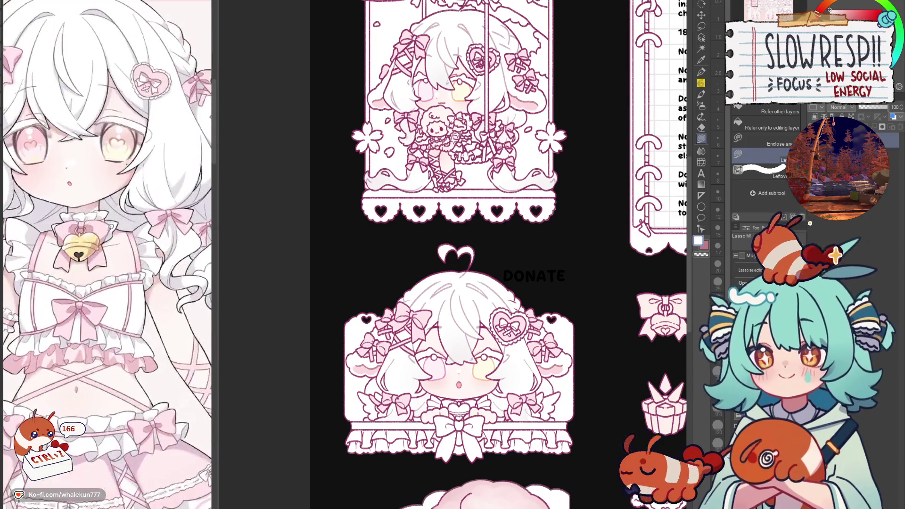
{"action": "left_click", "coordinate": [90, 237]}
{"action": "scroll", "coordinate": [476, 305], "scroll_direction": "up", "scroll_amount": 8}
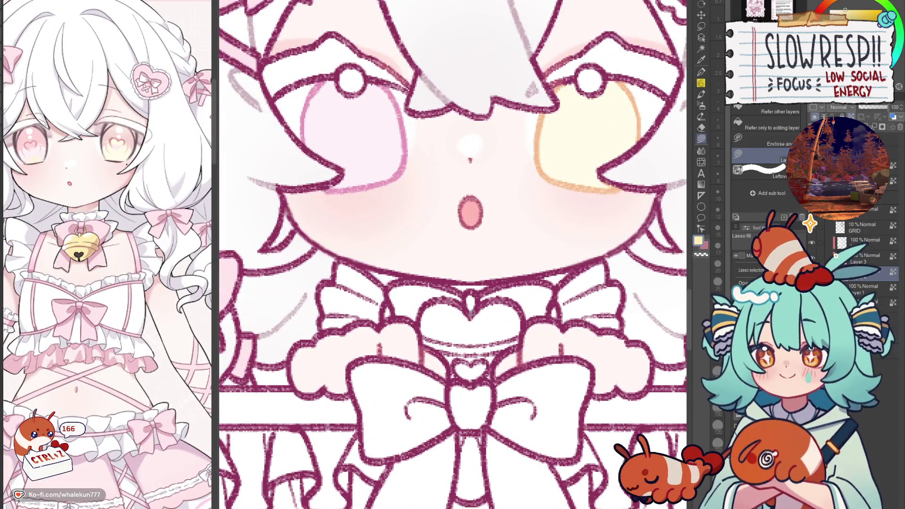
{"action": "left_click_drag", "start_coordinate": [473, 306], "coordinate": [440, 300]}
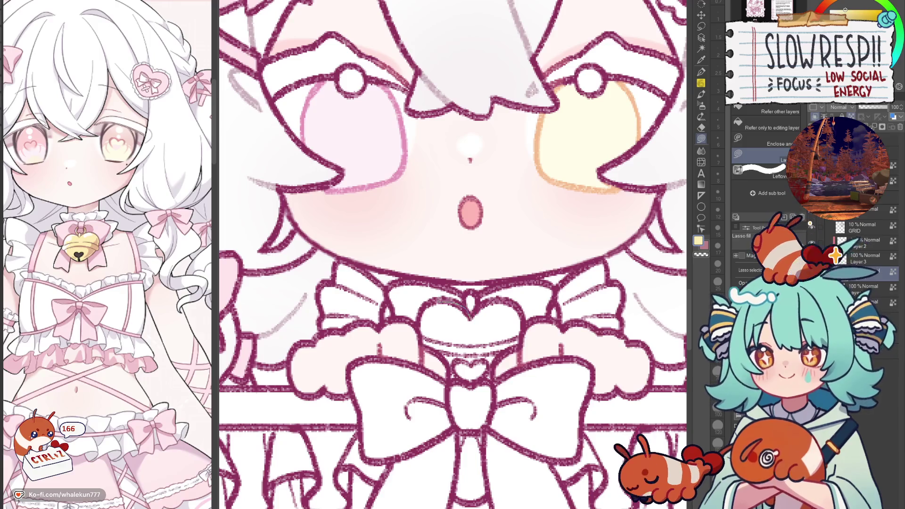
{"action": "mouse_move", "coordinate": [449, 361]}
{"action": "left_mouse_down"}
{"action": "mouse_move", "coordinate": [523, 375]}
{"action": "mouse_move", "coordinate": [511, 300]}
{"action": "mouse_move", "coordinate": [491, 302]}
{"action": "mouse_move", "coordinate": [526, 281]}
{"action": "mouse_move", "coordinate": [471, 283]}
{"action": "mouse_move", "coordinate": [509, 297]}
{"action": "mouse_move", "coordinate": [457, 278]}
{"action": "left_mouse_up"}
Fill the collar around the heart with pale pink sampled from the reference.
{"action": "left_click", "coordinate": [270, 273], "text": "alt"}
{"action": "mouse_move", "coordinate": [464, 319]}
{"action": "left_mouse_down"}
{"action": "mouse_move", "coordinate": [537, 285]}
{"action": "mouse_move", "coordinate": [590, 321]}
{"action": "mouse_move", "coordinate": [515, 311]}
{"action": "left_mouse_up"}
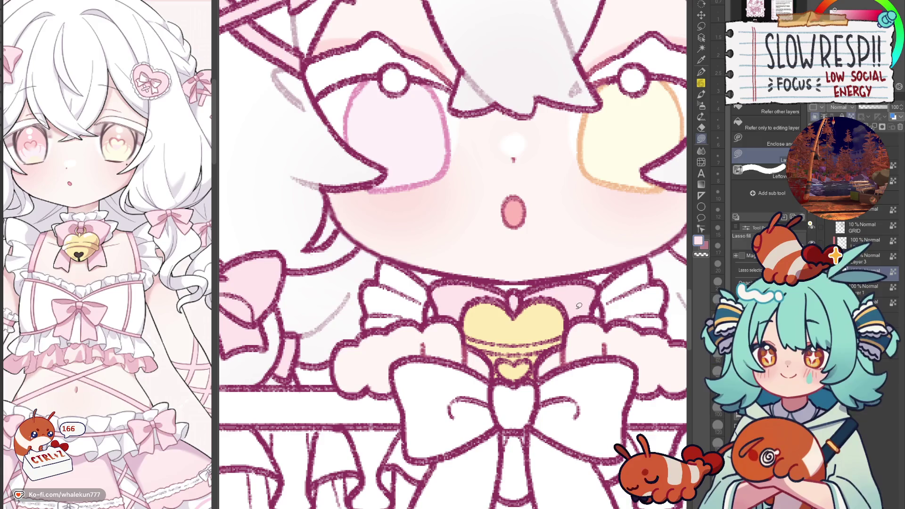
{"action": "left_click_drag", "start_coordinate": [433, 296], "coordinate": [446, 298]}
{"action": "left_click_drag", "start_coordinate": [598, 294], "coordinate": [607, 296]}
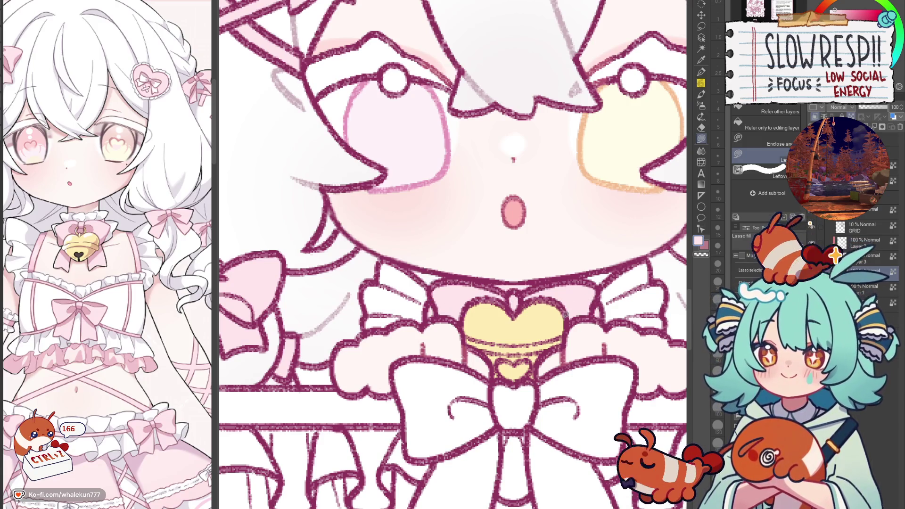
{"action": "scroll", "coordinate": [557, 359], "scroll_direction": "down", "scroll_amount": 5}
{"action": "scroll", "coordinate": [557, 359], "scroll_direction": "up", "scroll_amount": 10}
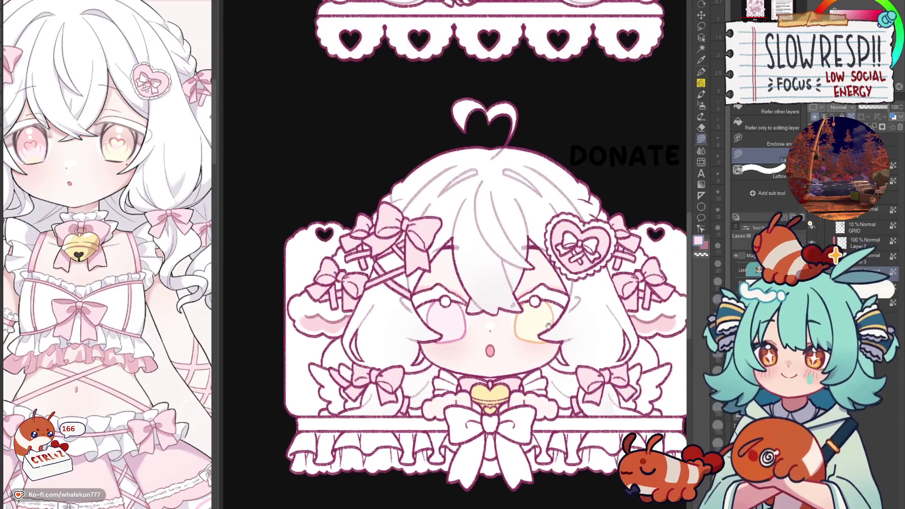
Try faint pink strokes on the doll's ruffles with a smaller soft pencil, undoing them.
{"action": "scroll", "coordinate": [430, 352], "scroll_direction": "up", "scroll_amount": 5}
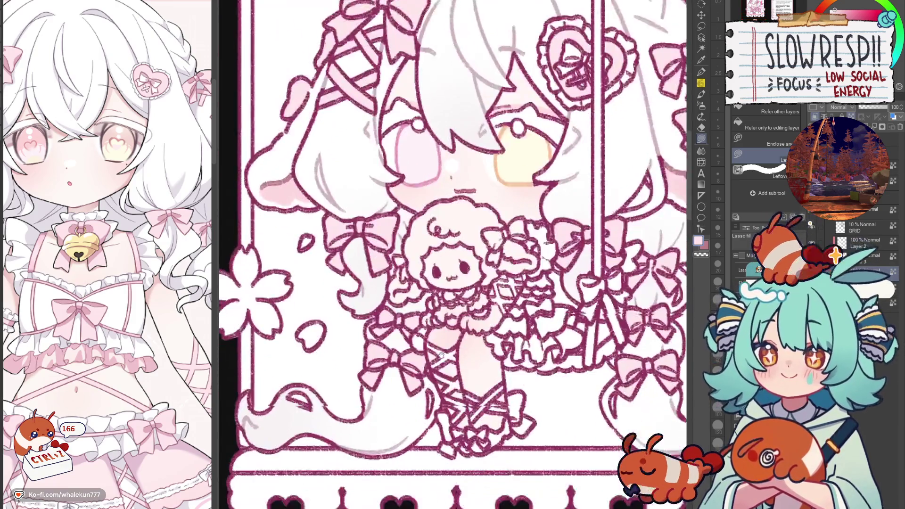
{"action": "scroll", "coordinate": [172, 393], "scroll_direction": "down", "scroll_amount": 5}
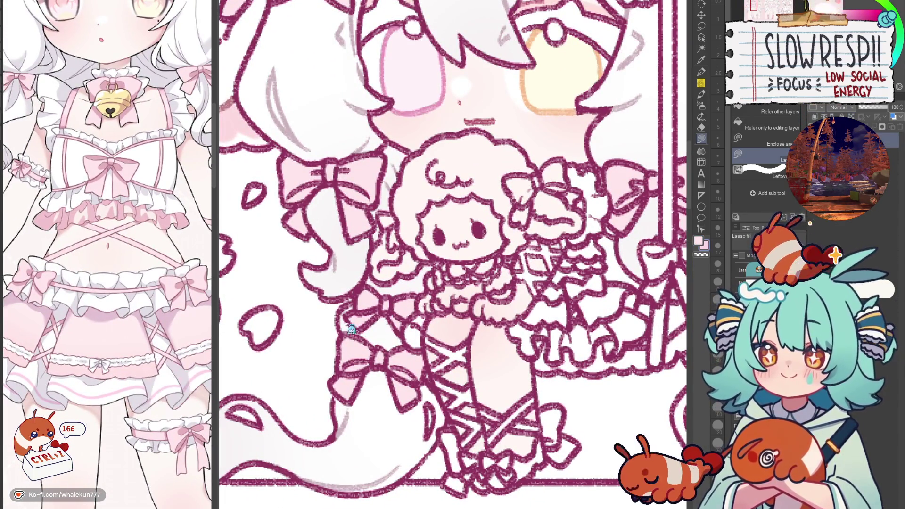
{"action": "left_click", "coordinate": [701, 71]}
{"action": "left_click", "coordinate": [701, 93]}
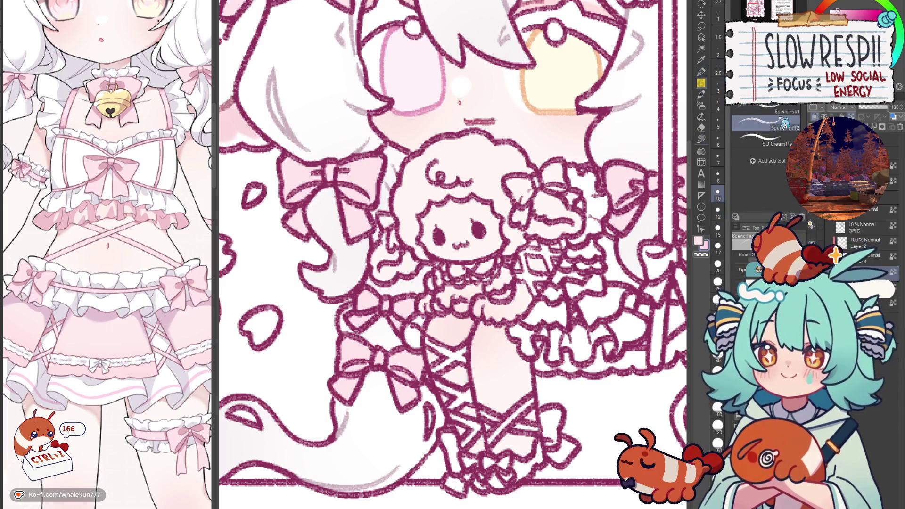
{"action": "scroll", "coordinate": [413, 326], "scroll_direction": "up", "scroll_amount": 2}
{"action": "key", "text": "bracketleft"}
{"action": "key", "text": "bracketleft"}
{"action": "key", "text": "bracketleft"}
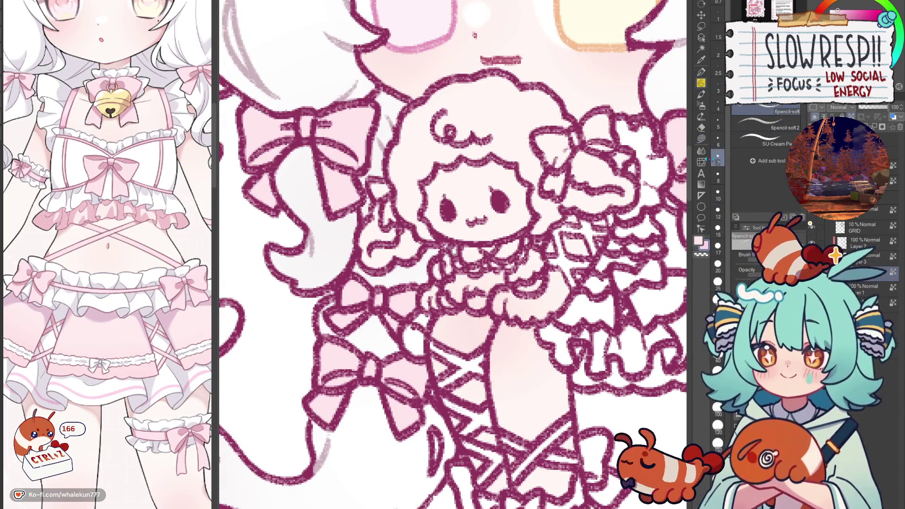
{"action": "left_click_drag", "start_coordinate": [433, 313], "coordinate": [310, 252]}
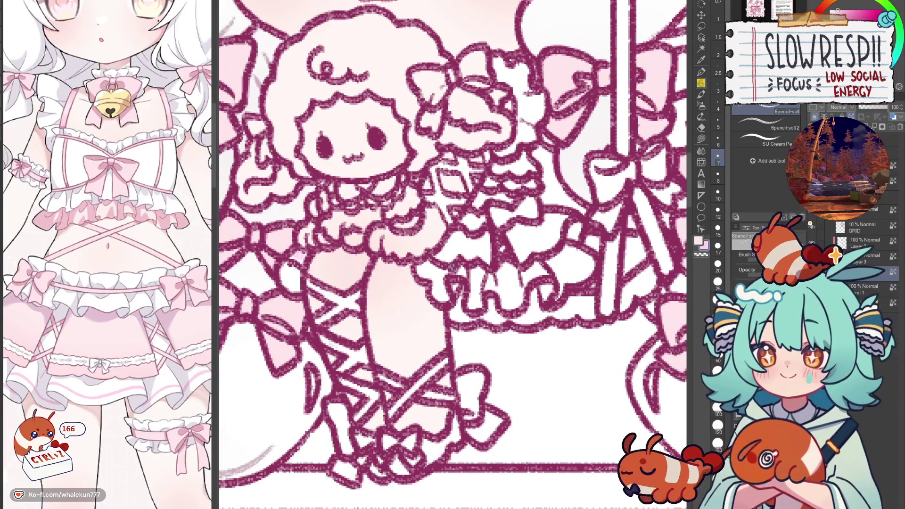
{"action": "left_click_drag", "start_coordinate": [429, 267], "coordinate": [443, 286]}
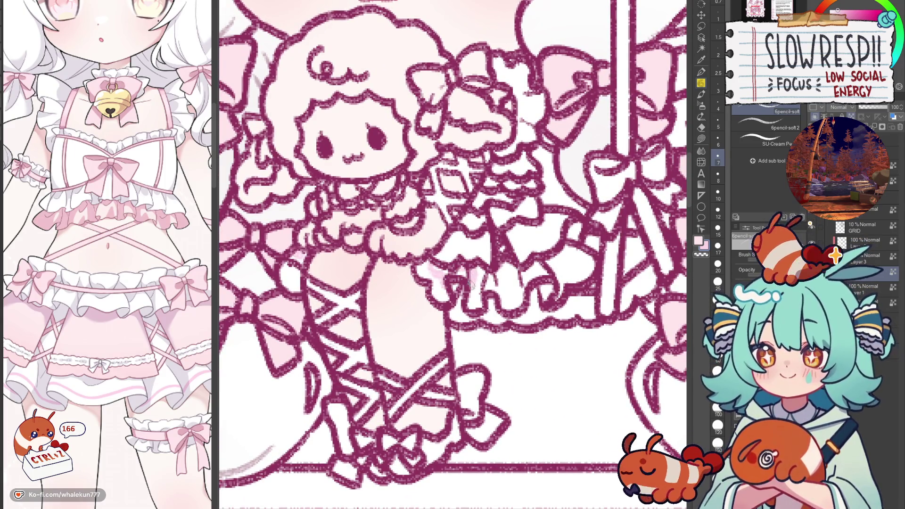
{"action": "key", "text": "ctrl+z"}
{"action": "mouse_move", "coordinate": [472, 300]}
{"action": "left_mouse_down"}
{"action": "mouse_move", "coordinate": [500, 283]}
{"action": "mouse_move", "coordinate": [512, 297]}
{"action": "mouse_move", "coordinate": [536, 266]}
{"action": "mouse_move", "coordinate": [588, 257]}
{"action": "left_mouse_up"}
{"action": "key", "text": "ctrl+z"}
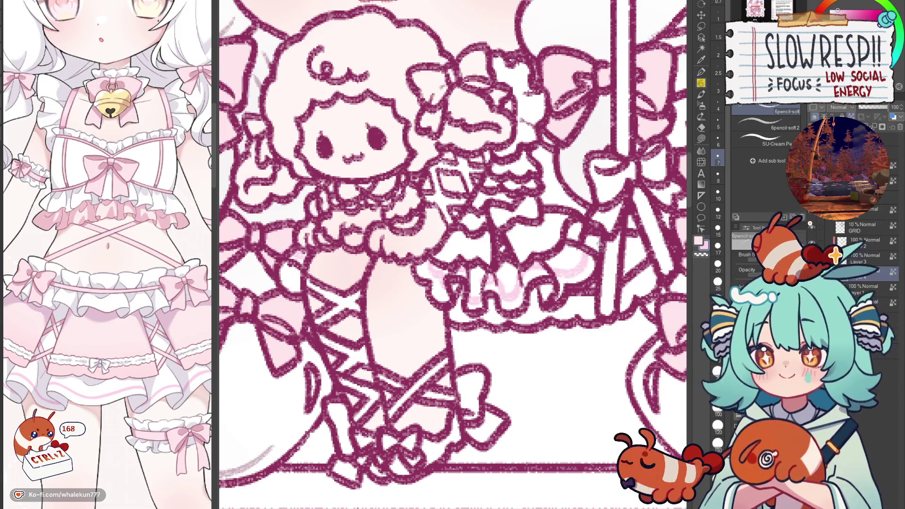
Lasso-fill the doll's chest and a neighbouring dress area pink.
{"action": "left_click", "coordinate": [702, 139]}
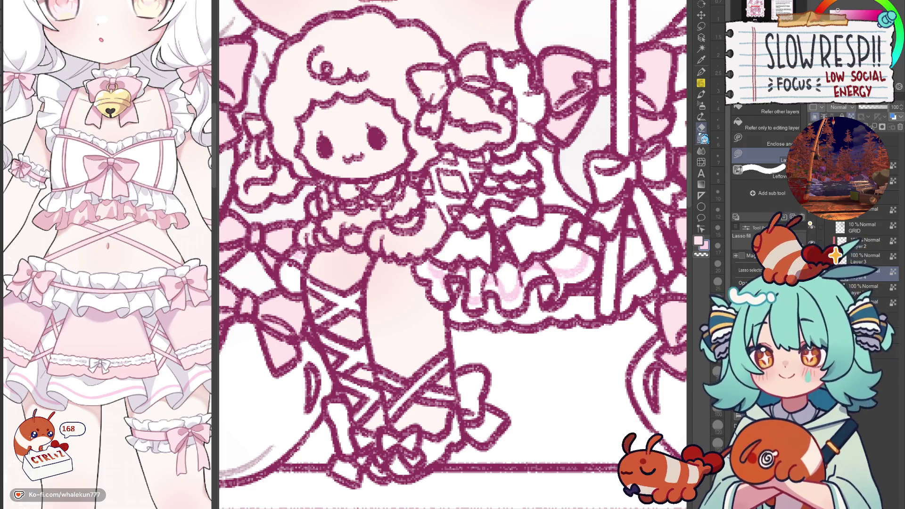
{"action": "scroll", "coordinate": [516, 260], "scroll_direction": "up", "scroll_amount": 2}
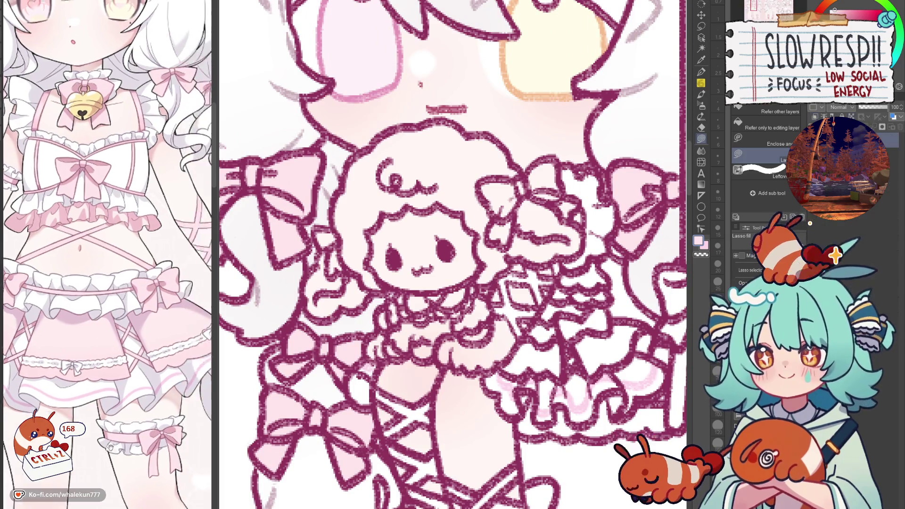
{"action": "mouse_move", "coordinate": [514, 263]}
{"action": "left_mouse_down"}
{"action": "mouse_move", "coordinate": [483, 288]}
{"action": "mouse_move", "coordinate": [547, 300]}
{"action": "left_mouse_up"}
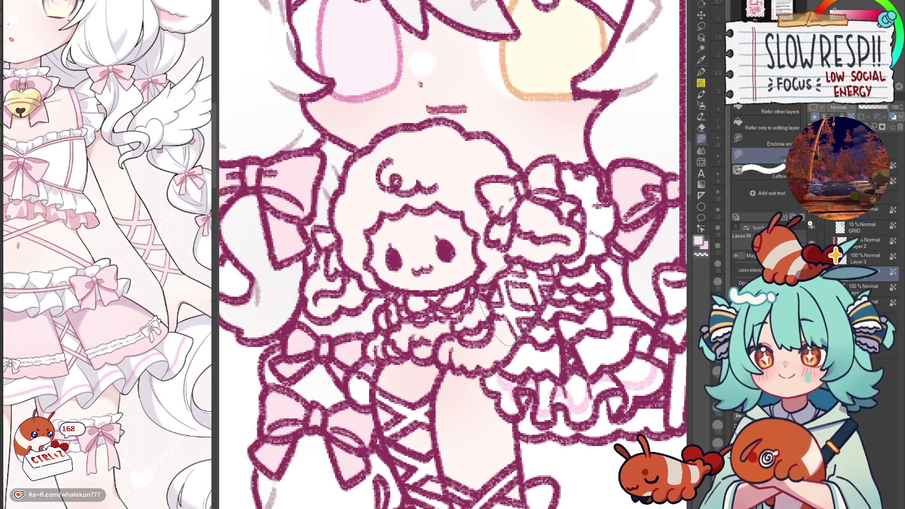
{"action": "left_click_drag", "start_coordinate": [564, 261], "coordinate": [564, 260]}
{"action": "scroll", "coordinate": [573, 257], "scroll_direction": "down", "scroll_amount": 1}
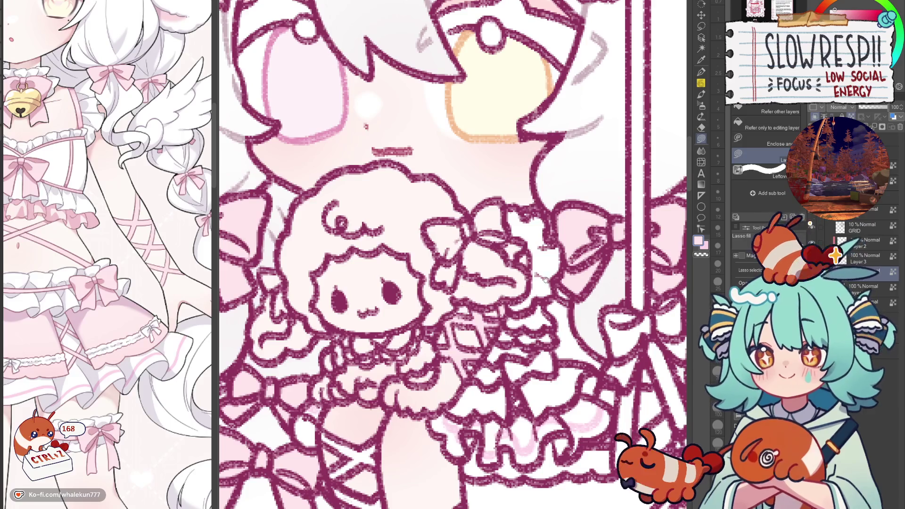
{"action": "scroll", "coordinate": [549, 324], "scroll_direction": "down", "scroll_amount": 1}
{"action": "mouse_move", "coordinate": [561, 306]}
{"action": "left_mouse_down"}
{"action": "mouse_move", "coordinate": [515, 307]}
{"action": "mouse_move", "coordinate": [533, 326]}
{"action": "mouse_move", "coordinate": [563, 309]}
{"action": "mouse_move", "coordinate": [491, 341]}
{"action": "mouse_move", "coordinate": [519, 318]}
{"action": "mouse_move", "coordinate": [533, 330]}
{"action": "mouse_move", "coordinate": [540, 279]}
{"action": "left_mouse_up"}
{"action": "left_click", "coordinate": [534, 328], "text": "alt"}
Fill a small area beside the ruffles pink.
{"action": "left_click_drag", "start_coordinate": [527, 330], "coordinate": [544, 302]}
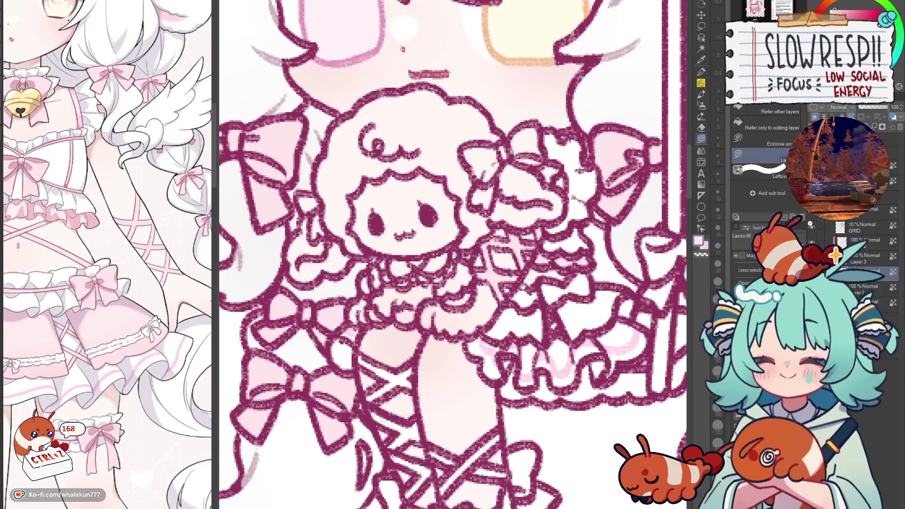
{"action": "key", "text": "p"}
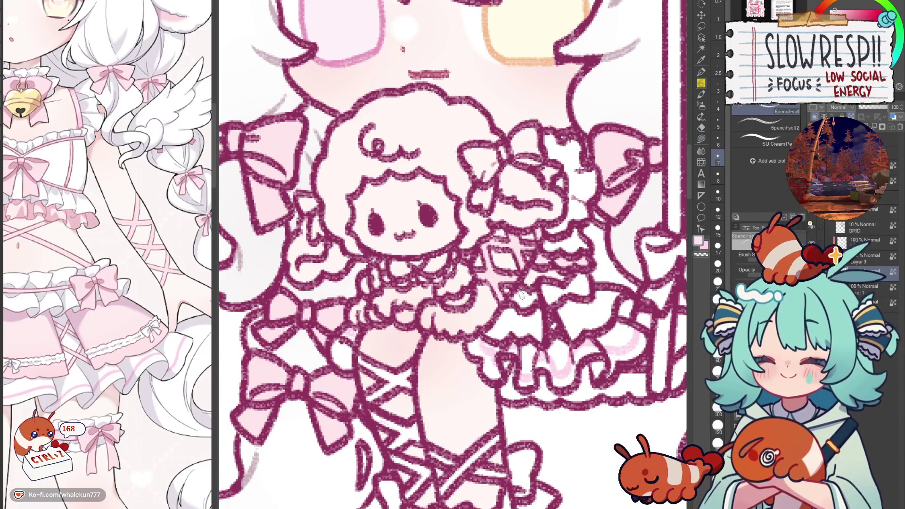
{"action": "key", "text": "g"}
{"action": "mouse_move", "coordinate": [540, 282]}
{"action": "left_mouse_down"}
{"action": "mouse_move", "coordinate": [561, 300]}
{"action": "mouse_move", "coordinate": [574, 293]}
{"action": "left_mouse_up"}
{"action": "scroll", "coordinate": [574, 293], "scroll_direction": "down", "scroll_amount": 4}
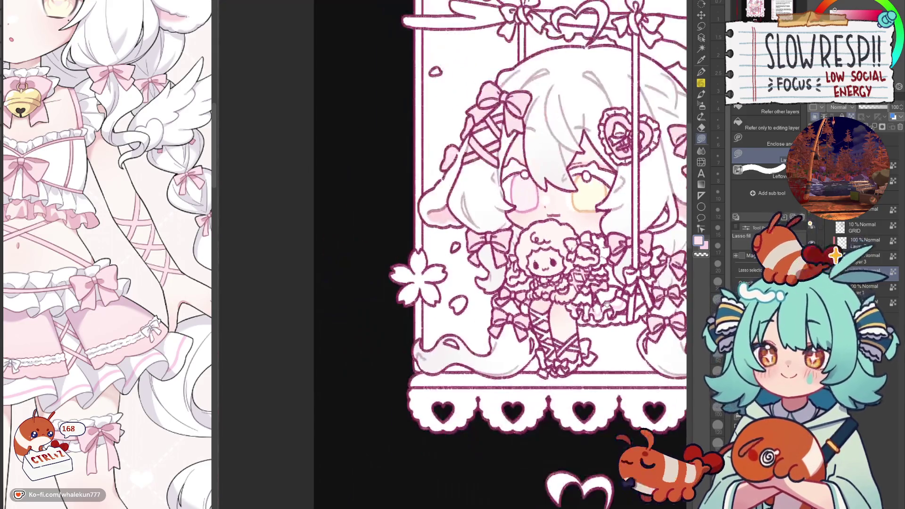
Fill the doll's leg and shoe areas light pink.
{"action": "scroll", "coordinate": [574, 293], "scroll_direction": "up", "scroll_amount": 3}
{"action": "mouse_move", "coordinate": [448, 287]}
{"action": "left_mouse_down"}
{"action": "mouse_move", "coordinate": [440, 291]}
{"action": "mouse_move", "coordinate": [448, 347]}
{"action": "mouse_move", "coordinate": [542, 356]}
{"action": "mouse_move", "coordinate": [528, 373]}
{"action": "left_mouse_up"}
{"action": "mouse_move", "coordinate": [525, 334]}
{"action": "left_mouse_down"}
{"action": "mouse_move", "coordinate": [547, 343]}
{"action": "mouse_move", "coordinate": [478, 345]}
{"action": "mouse_move", "coordinate": [455, 400]}
{"action": "left_mouse_up"}
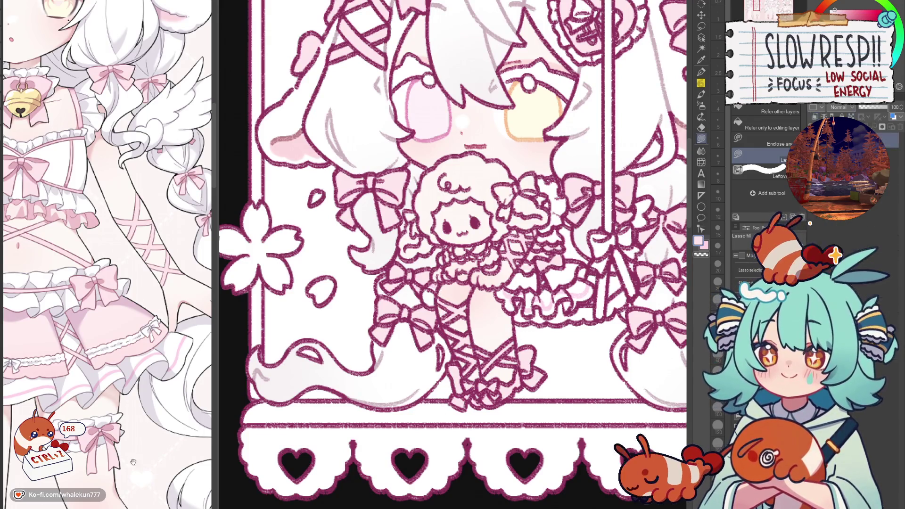
{"action": "scroll", "coordinate": [152, 345], "scroll_direction": "down", "scroll_amount": 5}
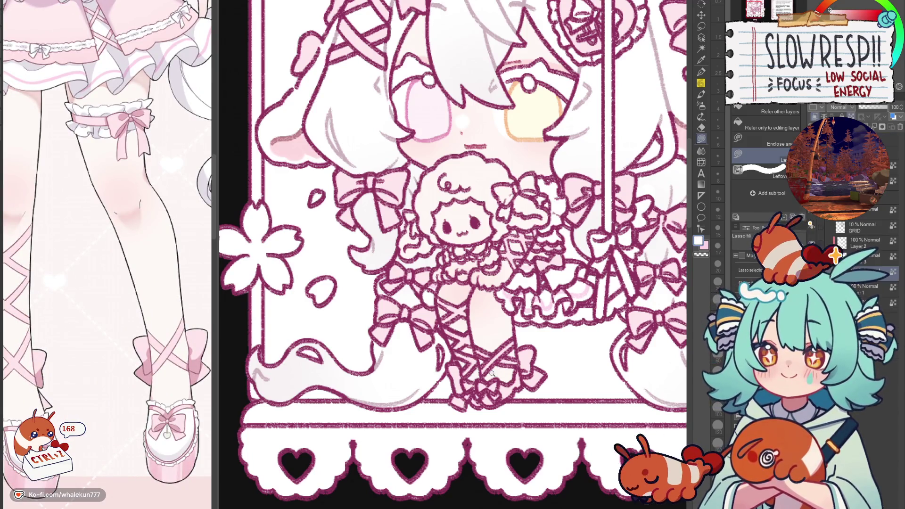
{"action": "scroll", "coordinate": [507, 386], "scroll_direction": "up", "scroll_amount": 2}
{"action": "mouse_move", "coordinate": [508, 384]}
{"action": "left_mouse_down"}
{"action": "mouse_move", "coordinate": [507, 405]}
{"action": "mouse_move", "coordinate": [532, 389]}
{"action": "mouse_move", "coordinate": [538, 361]}
{"action": "mouse_move", "coordinate": [508, 380]}
{"action": "left_mouse_up"}
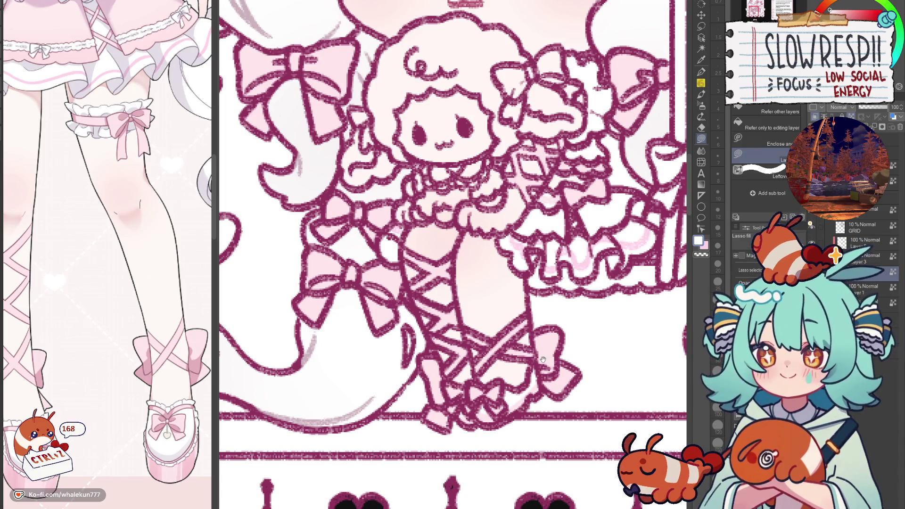
Fill the doll's lower frills with pink.
{"action": "mouse_move", "coordinate": [468, 236]}
{"action": "left_mouse_down"}
{"action": "mouse_move", "coordinate": [398, 336]}
{"action": "mouse_move", "coordinate": [329, 357]}
{"action": "left_mouse_up"}
{"action": "mouse_move", "coordinate": [413, 322]}
{"action": "left_mouse_down"}
{"action": "mouse_move", "coordinate": [389, 347]}
{"action": "mouse_move", "coordinate": [427, 351]}
{"action": "mouse_move", "coordinate": [445, 326]}
{"action": "mouse_move", "coordinate": [414, 321]}
{"action": "left_mouse_up"}
{"action": "mouse_move", "coordinate": [475, 314]}
{"action": "left_mouse_down"}
{"action": "mouse_move", "coordinate": [453, 322]}
{"action": "mouse_move", "coordinate": [480, 347]}
{"action": "mouse_move", "coordinate": [510, 320]}
{"action": "mouse_move", "coordinate": [503, 302]}
{"action": "mouse_move", "coordinate": [469, 315]}
{"action": "mouse_move", "coordinate": [504, 332]}
{"action": "mouse_move", "coordinate": [533, 311]}
{"action": "mouse_move", "coordinate": [561, 316]}
{"action": "mouse_move", "coordinate": [557, 324]}
{"action": "left_mouse_up"}
{"action": "key", "text": "ctrl+0"}
{"action": "scroll", "coordinate": [547, 330], "scroll_direction": "up", "scroll_amount": 3}
{"action": "scroll", "coordinate": [546, 333], "scroll_direction": "up", "scroll_amount": 3}
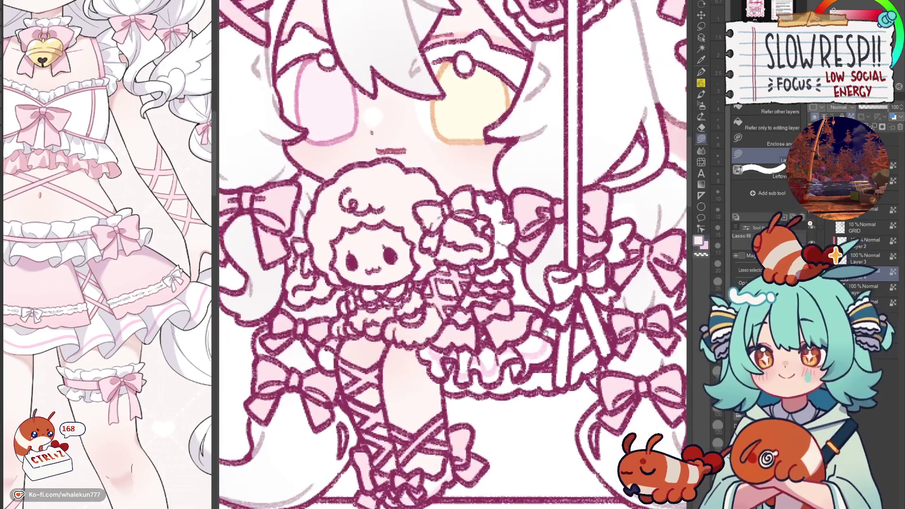
{"action": "mouse_move", "coordinate": [506, 292]}
{"action": "left_mouse_down"}
{"action": "mouse_move", "coordinate": [476, 313]}
{"action": "mouse_move", "coordinate": [510, 308]}
{"action": "left_mouse_up"}
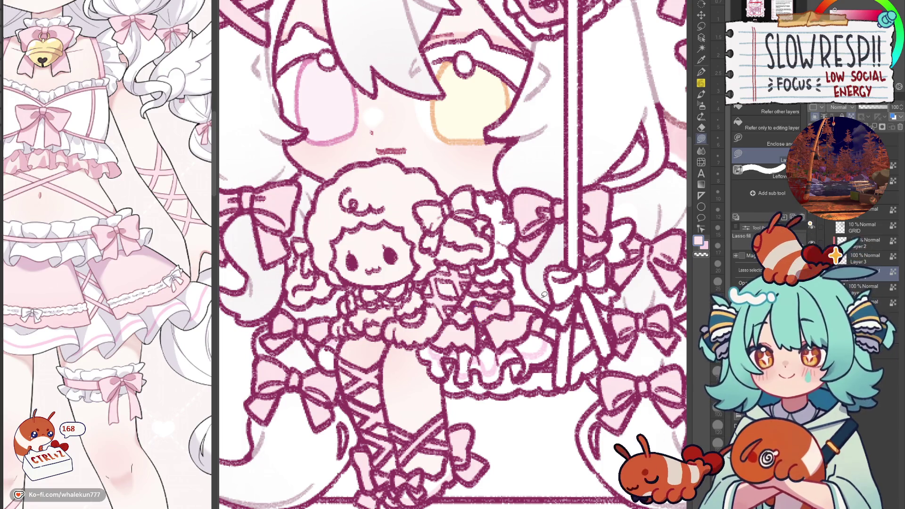
Draw a thin dark pink pen line on the frill, then undo it.
{"action": "key", "text": "p"}
{"action": "key", "text": "x"}
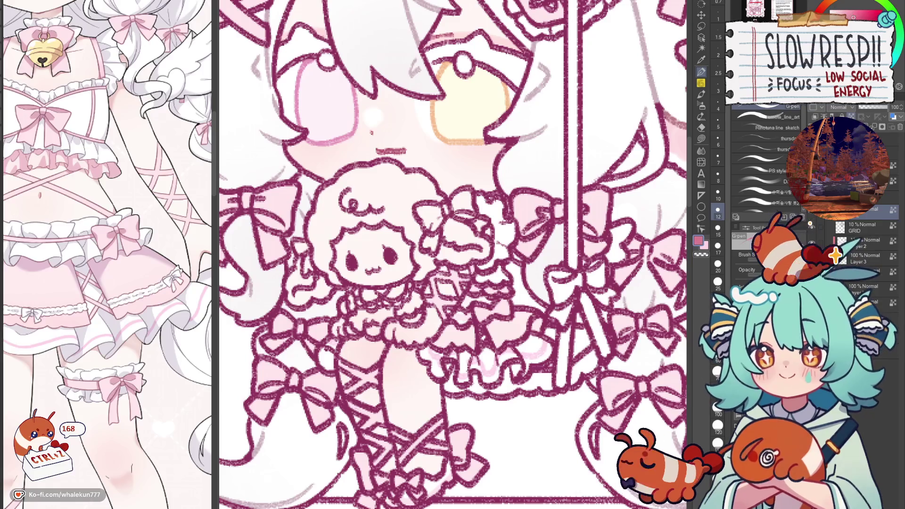
{"action": "key", "text": "bracketleft"}
{"action": "key", "text": "bracketleft"}
{"action": "key", "text": "bracketleft"}
{"action": "left_click_drag", "start_coordinate": [481, 326], "coordinate": [491, 359]}
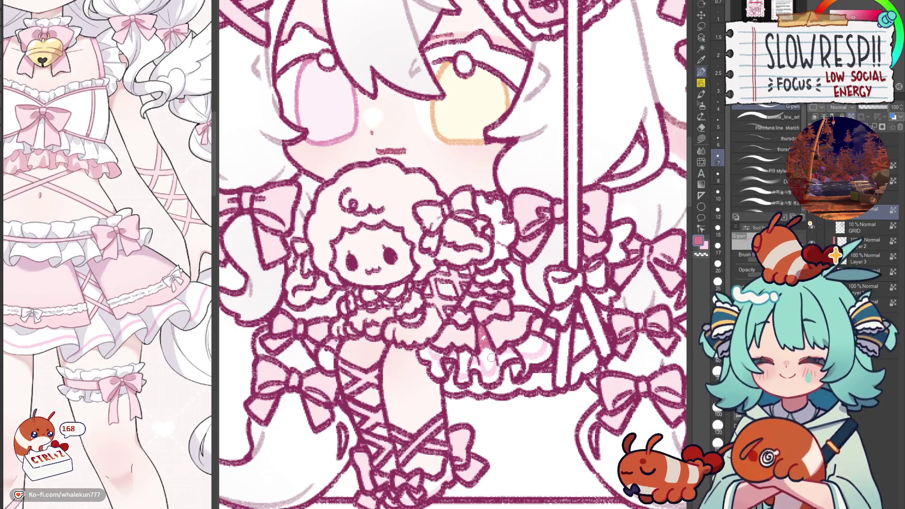
{"action": "key", "text": "ctrl+z"}
{"action": "key", "text": "ctrl+z"}
{"action": "scroll", "coordinate": [537, 324], "scroll_direction": "down", "scroll_amount": 5}
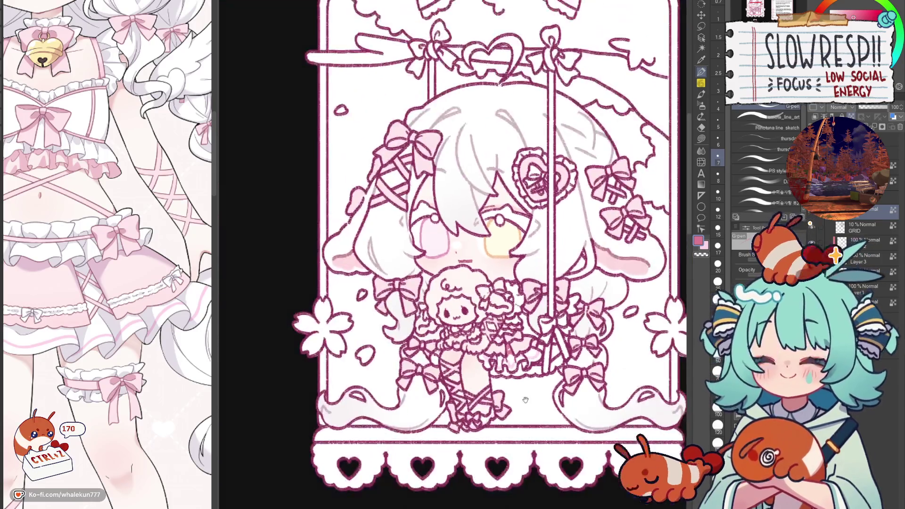
{"action": "left_click_drag", "start_coordinate": [514, 443], "coordinate": [509, 232]}
{"action": "scroll", "coordinate": [510, 233], "scroll_direction": "down", "scroll_amount": 5}
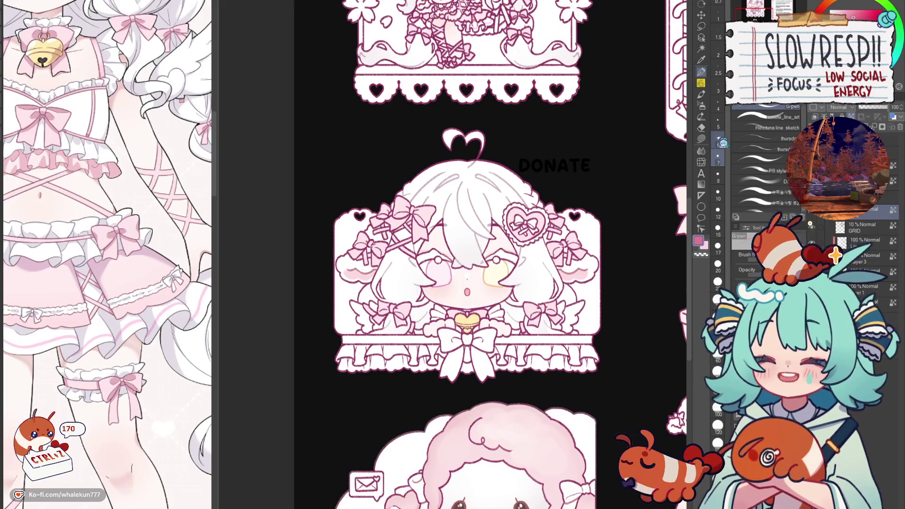
{"action": "left_click", "coordinate": [701, 139]}
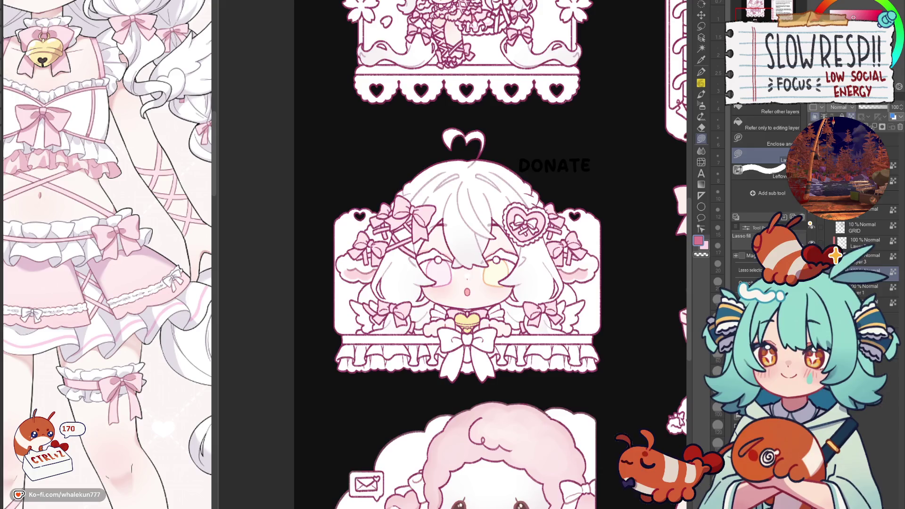
{"action": "scroll", "coordinate": [496, 350], "scroll_direction": "up", "scroll_amount": 5}
{"action": "left_click", "coordinate": [836, 5]}
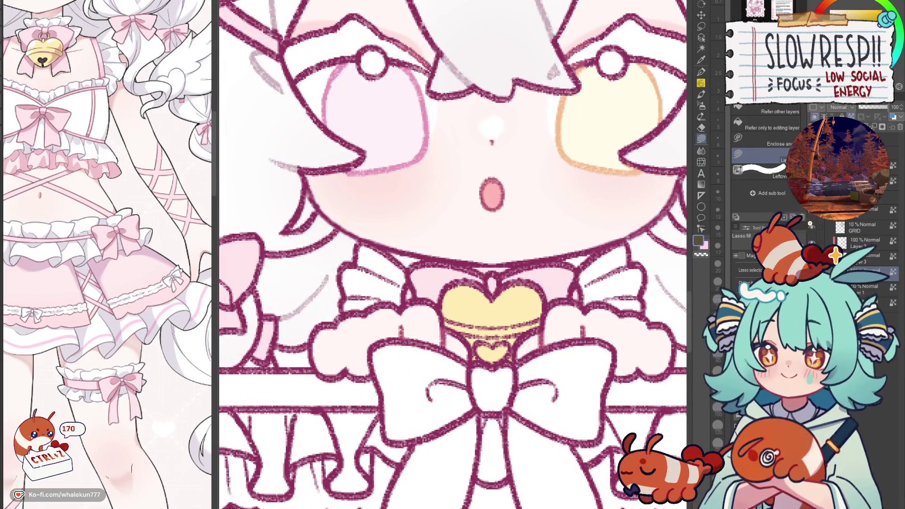
{"action": "left_click", "coordinate": [701, 72]}
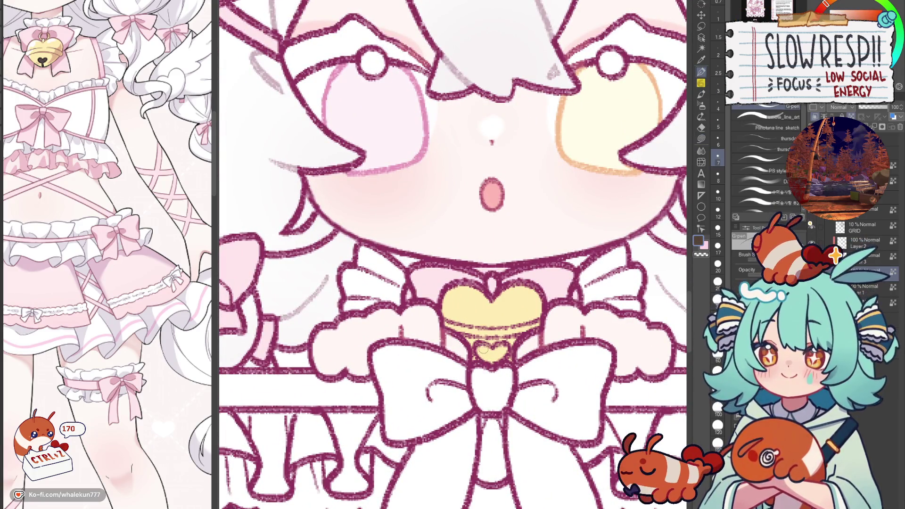
{"action": "key", "text": "ctrl+z"}
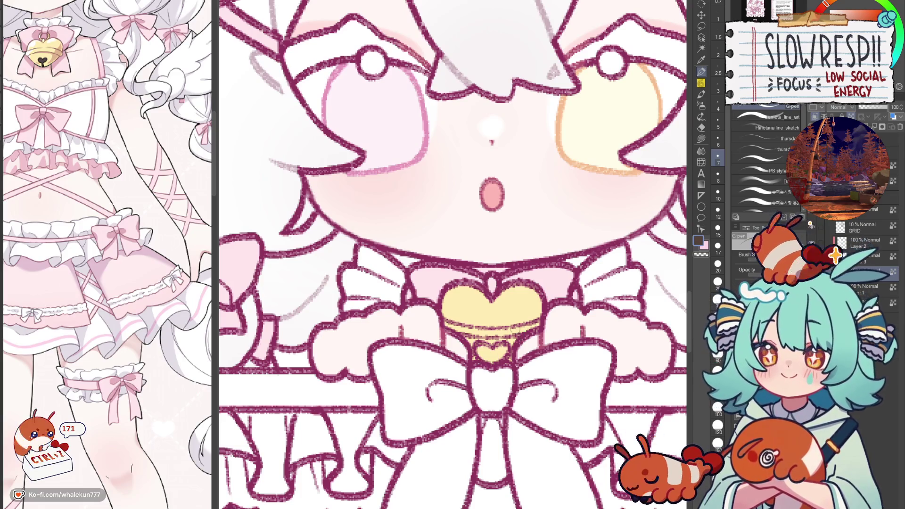
{"action": "left_click_drag", "start_coordinate": [103, 190], "coordinate": [137, 301]}
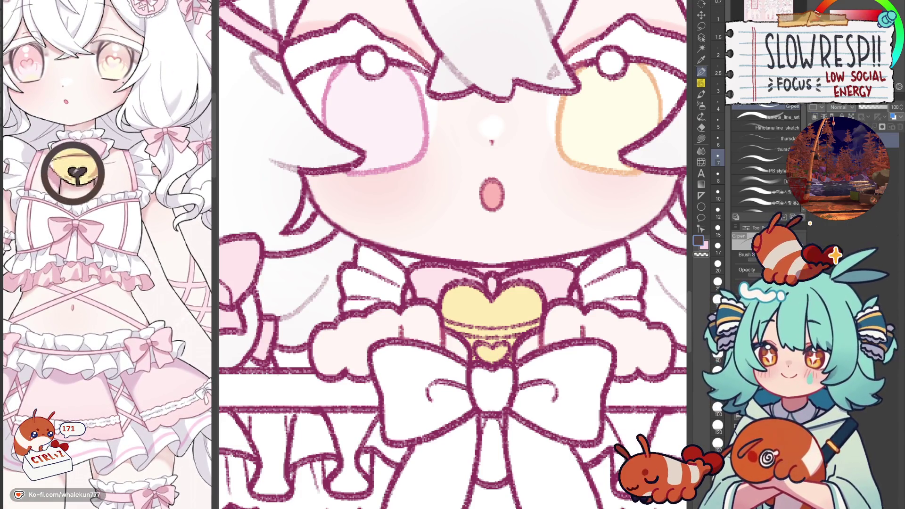
{"action": "left_click_drag", "start_coordinate": [496, 349], "coordinate": [503, 359]}
{"action": "key", "text": "ctrl+z"}
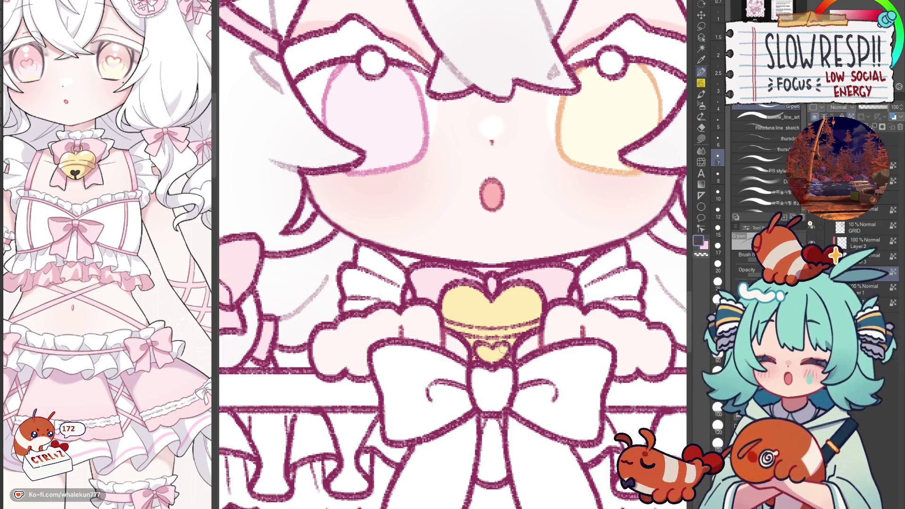
{"action": "scroll", "coordinate": [522, 337], "scroll_direction": "down", "scroll_amount": 10}
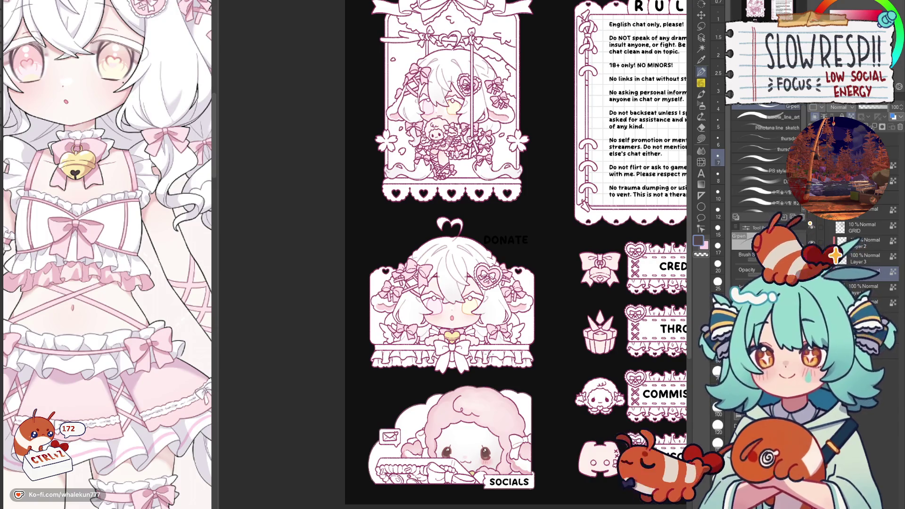
Add a new raster layer and switch to the Lasso fill tool.
{"action": "key", "text": "ctrl+shift+n"}
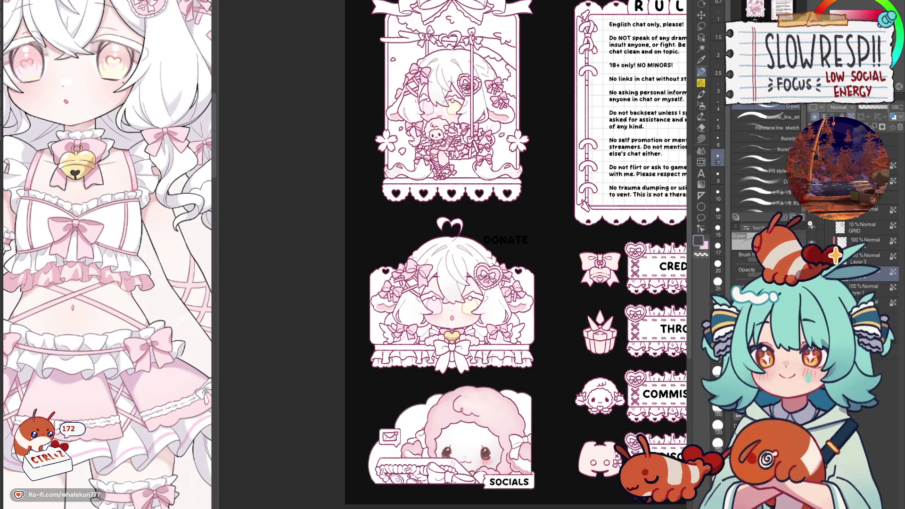
{"action": "key", "text": "g"}
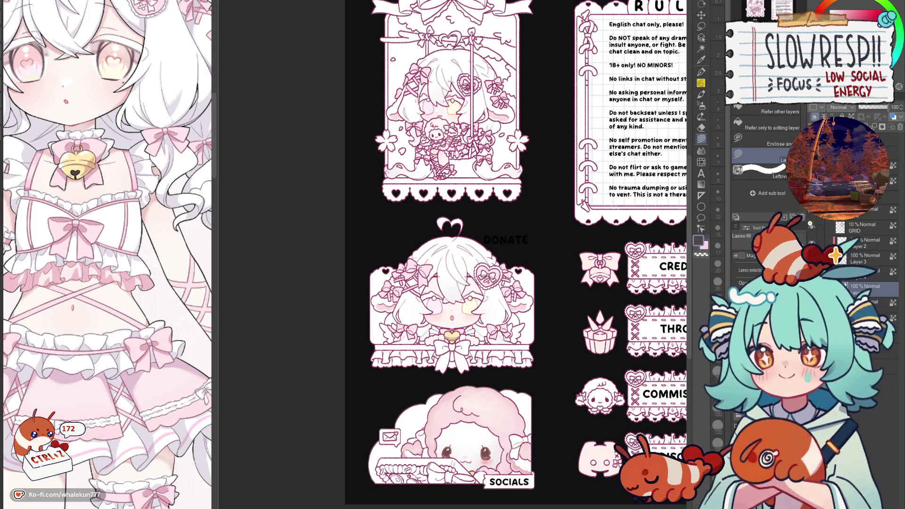
{"action": "left_click", "coordinate": [477, 392]}
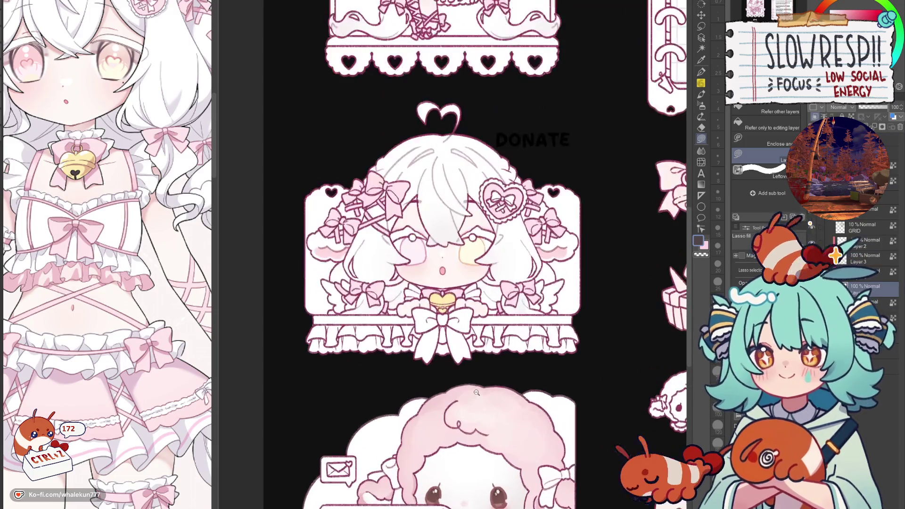
Zoom in on the small doll and lasso-fill its curly hair pink, erasing overspill with transparent colour.
{"action": "scroll", "coordinate": [466, 339], "scroll_direction": "up", "scroll_amount": 5}
{"action": "left_click", "coordinate": [451, 273]}
{"action": "left_click", "coordinate": [452, 272]}
{"action": "mouse_move", "coordinate": [426, 275]}
{"action": "left_mouse_down"}
{"action": "mouse_move", "coordinate": [386, 333]}
{"action": "mouse_move", "coordinate": [379, 385]}
{"action": "mouse_move", "coordinate": [431, 370]}
{"action": "mouse_move", "coordinate": [467, 313]}
{"action": "left_mouse_up"}
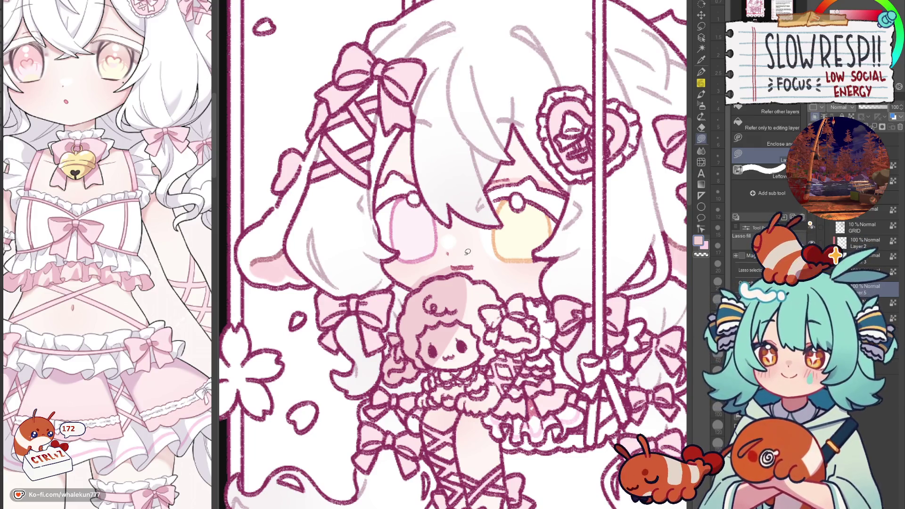
{"action": "key", "text": "c"}
{"action": "mouse_move", "coordinate": [409, 286]}
{"action": "left_mouse_down"}
{"action": "mouse_move", "coordinate": [470, 257]}
{"action": "mouse_move", "coordinate": [465, 272]}
{"action": "mouse_move", "coordinate": [538, 315]}
{"action": "mouse_move", "coordinate": [536, 349]}
{"action": "mouse_move", "coordinate": [476, 363]}
{"action": "mouse_move", "coordinate": [441, 292]}
{"action": "mouse_move", "coordinate": [446, 275]}
{"action": "left_mouse_up"}
{"action": "mouse_move", "coordinate": [523, 319]}
{"action": "left_mouse_down"}
{"action": "mouse_move", "coordinate": [516, 270]}
{"action": "mouse_move", "coordinate": [530, 266]}
{"action": "mouse_move", "coordinate": [516, 262]}
{"action": "left_mouse_up"}
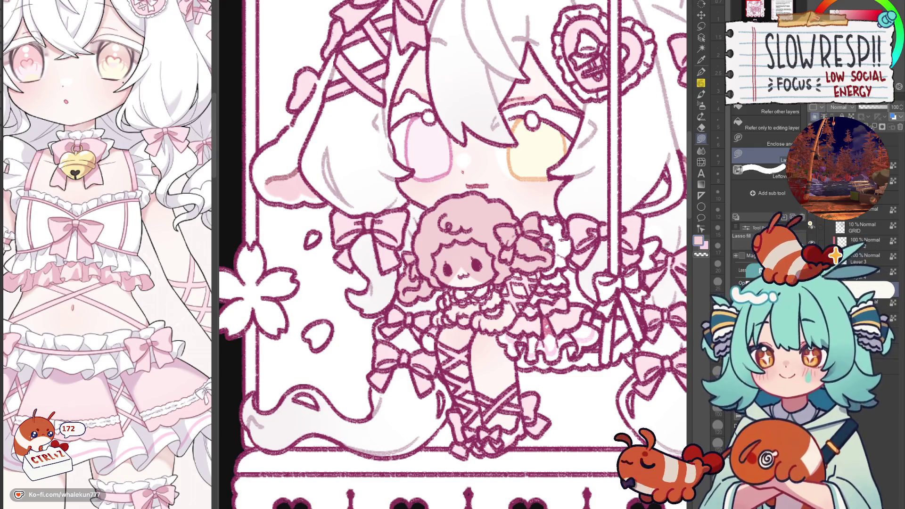
{"action": "left_click_drag", "start_coordinate": [517, 272], "coordinate": [534, 263]}
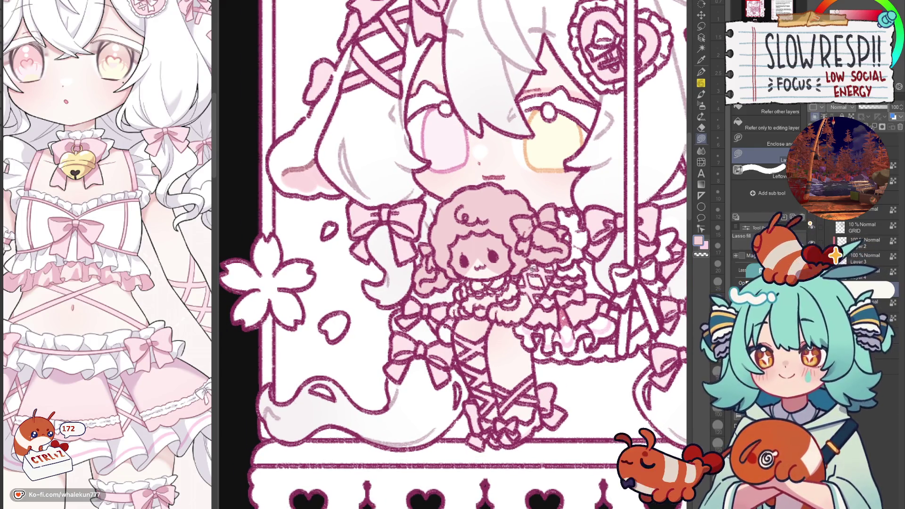
{"action": "mouse_move", "coordinate": [463, 264]}
{"action": "left_mouse_down"}
{"action": "mouse_move", "coordinate": [456, 296]}
{"action": "mouse_move", "coordinate": [469, 315]}
{"action": "mouse_move", "coordinate": [490, 315]}
{"action": "mouse_move", "coordinate": [479, 256]}
{"action": "mouse_move", "coordinate": [467, 261]}
{"action": "mouse_move", "coordinate": [519, 281]}
{"action": "mouse_move", "coordinate": [522, 296]}
{"action": "mouse_move", "coordinate": [507, 306]}
{"action": "mouse_move", "coordinate": [499, 298]}
{"action": "left_mouse_up"}
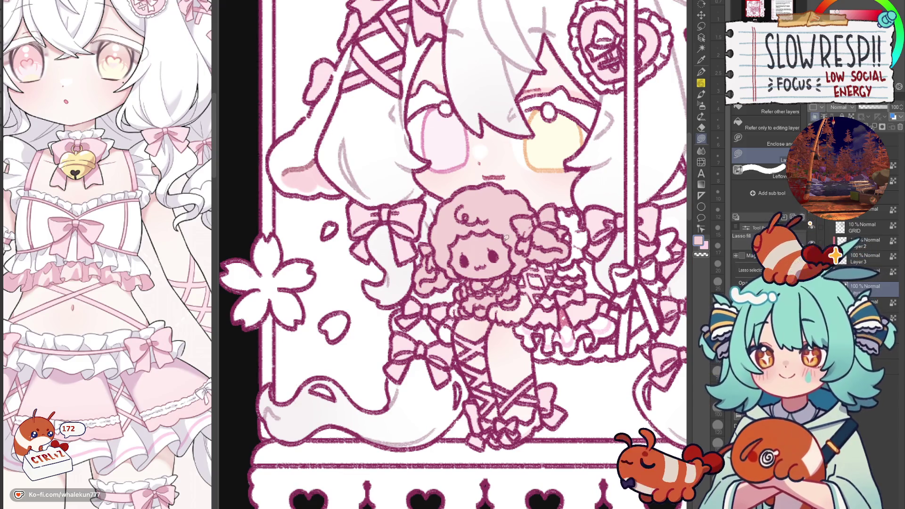
{"action": "scroll", "coordinate": [509, 265], "scroll_direction": "down", "scroll_amount": 5}
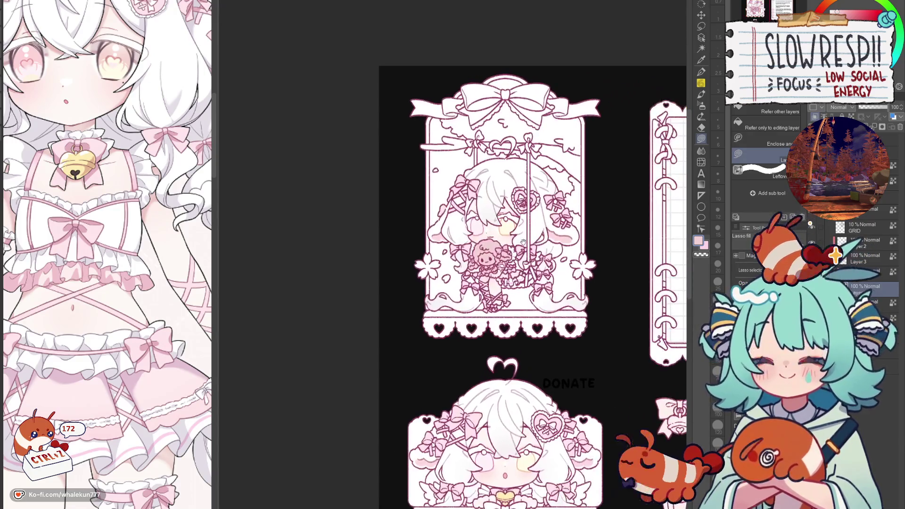
Set the pen to size 15 and sample light and darker pinks from the artwork.
{"action": "key", "text": "b"}
{"action": "mouse_move", "coordinate": [548, 461]}
{"action": "left_mouse_down"}
{"action": "mouse_move", "coordinate": [550, 239]}
{"action": "mouse_move", "coordinate": [550, 462]}
{"action": "left_mouse_up"}
{"action": "scroll", "coordinate": [550, 462], "scroll_direction": "up", "scroll_amount": 3}
{"action": "key", "text": "p"}
{"action": "key", "text": "bracketright"}
{"action": "key", "text": "bracketright"}
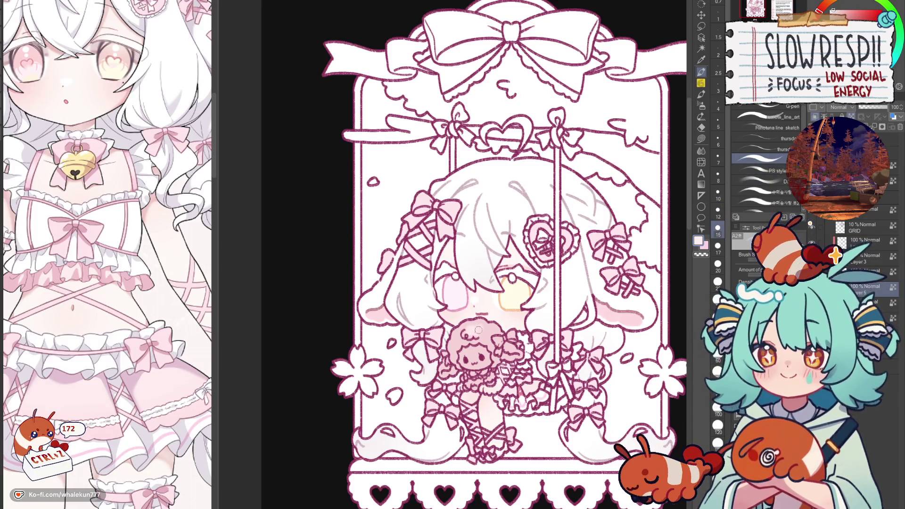
{"action": "left_click", "coordinate": [476, 326], "text": "alt"}
{"action": "left_click", "coordinate": [482, 331], "text": "alt"}
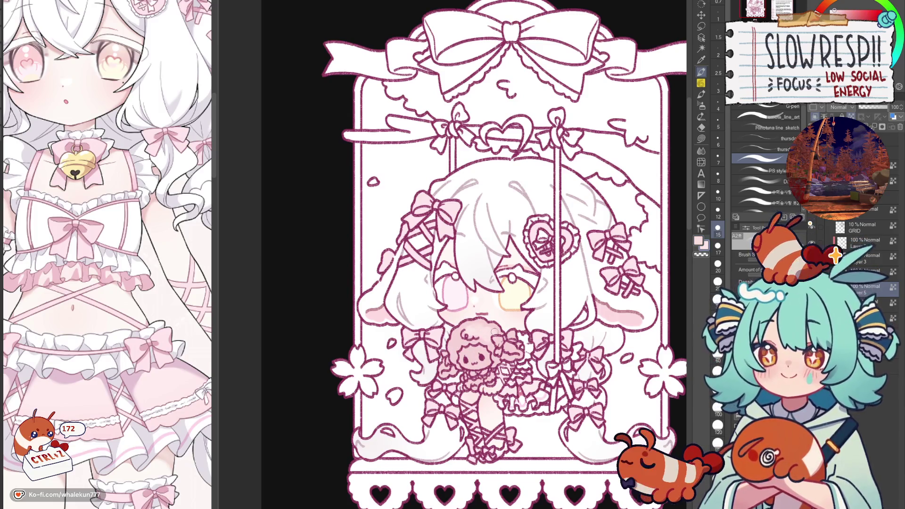
{"action": "left_click", "coordinate": [462, 332], "text": "alt"}
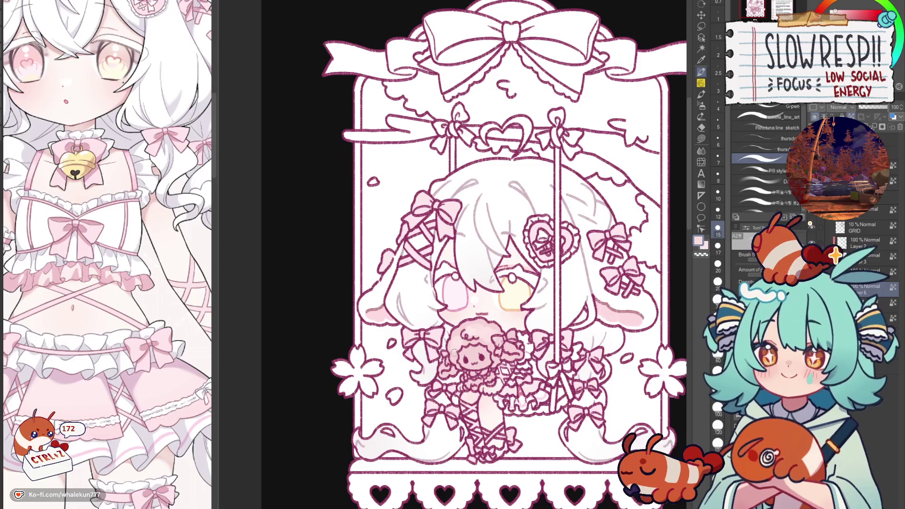
{"action": "left_click", "coordinate": [492, 342], "text": "alt"}
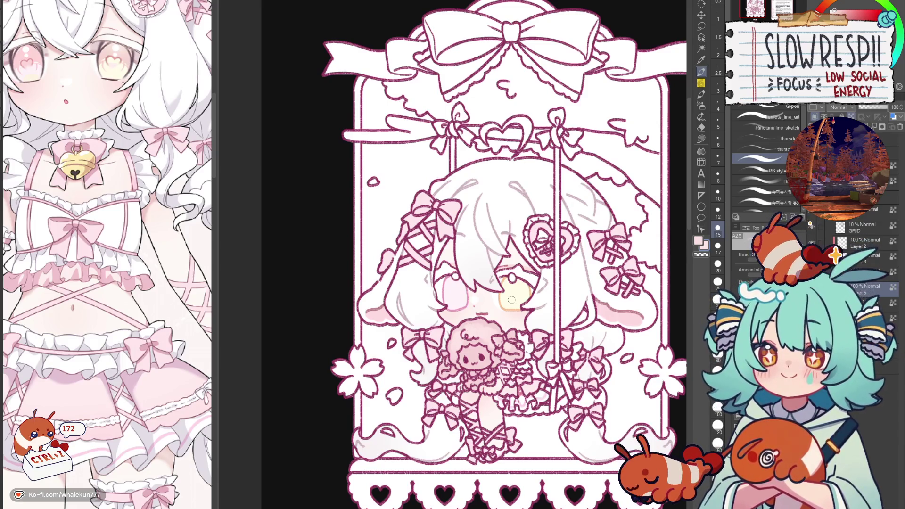
Switch to Lasso fill and zoom in on the doll in the swing card.
{"action": "scroll", "coordinate": [476, 452], "scroll_direction": "down", "scroll_amount": 10}
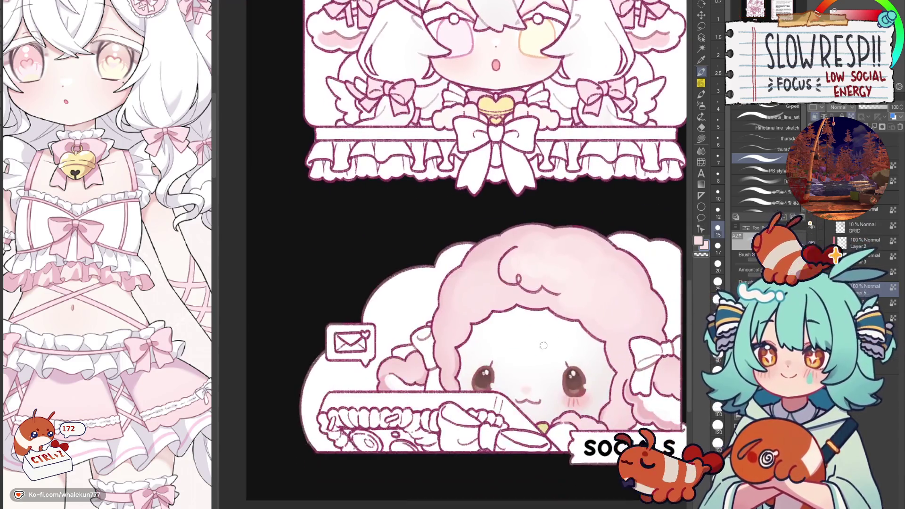
{"action": "scroll", "coordinate": [533, 349], "scroll_direction": "up", "scroll_amount": 8}
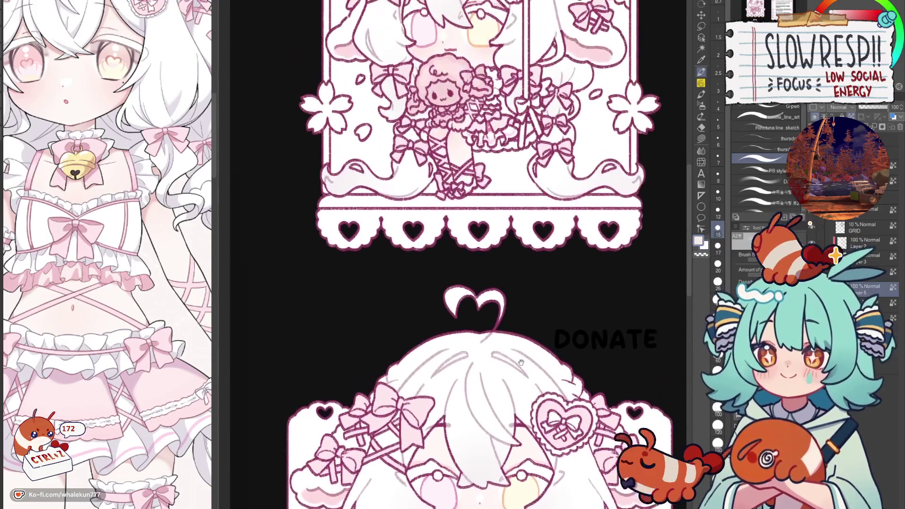
{"action": "scroll", "coordinate": [518, 334], "scroll_direction": "up", "scroll_amount": 4}
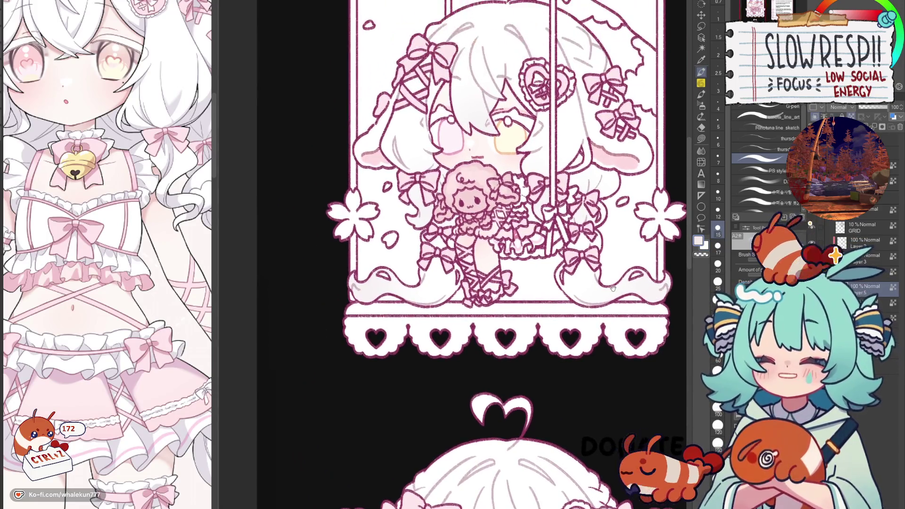
{"action": "left_click", "coordinate": [702, 140]}
{"action": "scroll", "coordinate": [440, 282], "scroll_direction": "up", "scroll_amount": 5}
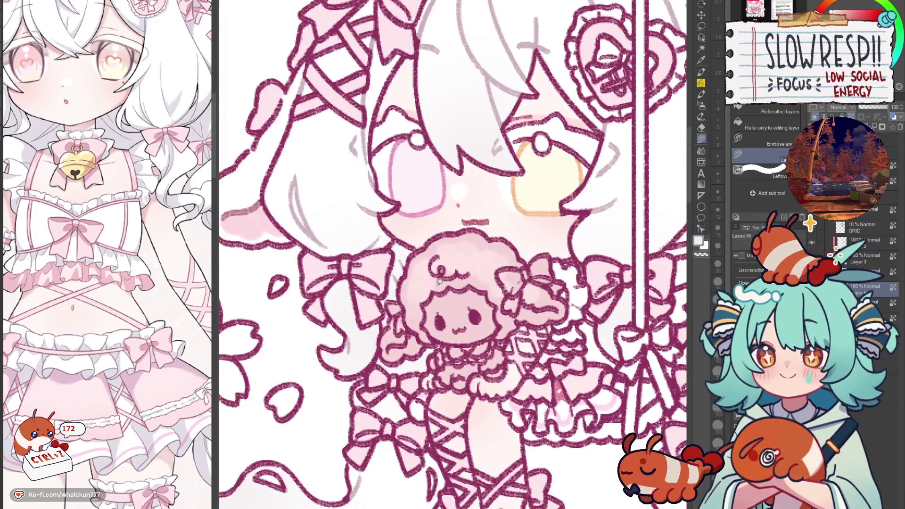
Lasso-fill the small doll's face area.
{"action": "mouse_move", "coordinate": [439, 282]}
{"action": "left_mouse_down"}
{"action": "mouse_move", "coordinate": [427, 323]}
{"action": "mouse_move", "coordinate": [458, 288]}
{"action": "left_mouse_up"}
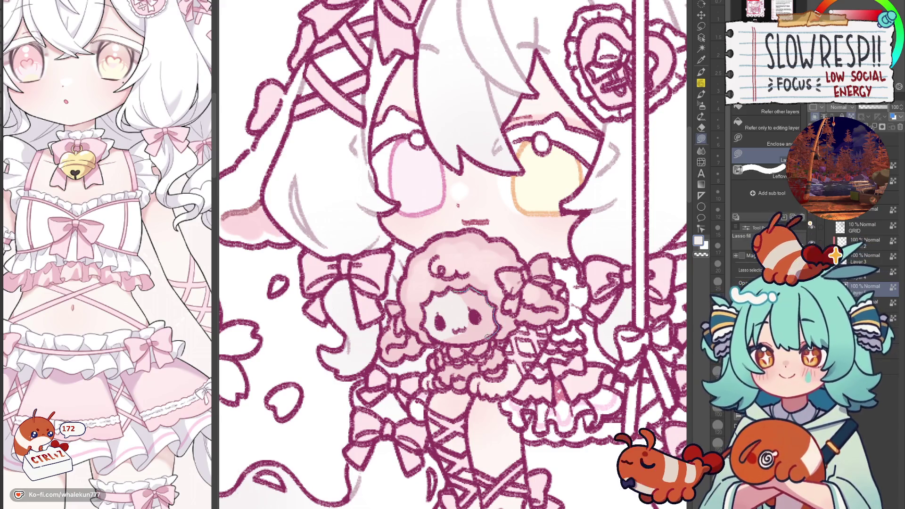
{"action": "left_click_drag", "start_coordinate": [451, 339], "coordinate": [444, 297]}
{"action": "key", "text": "p"}
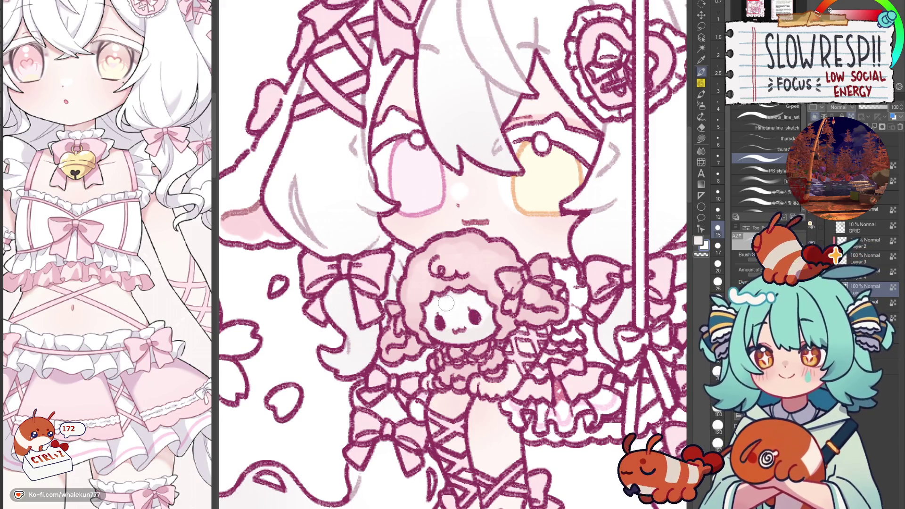
{"action": "key", "text": "g"}
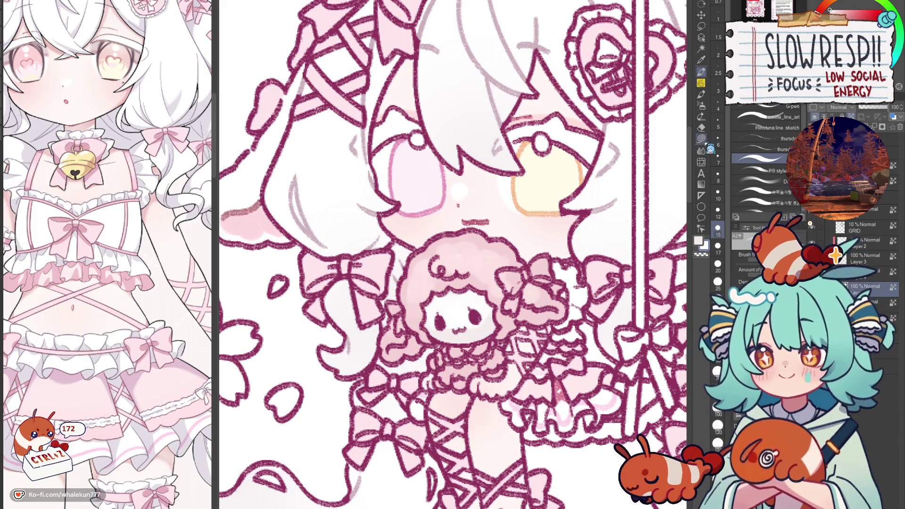
{"action": "scroll", "coordinate": [450, 315], "scroll_direction": "down", "scroll_amount": 1}
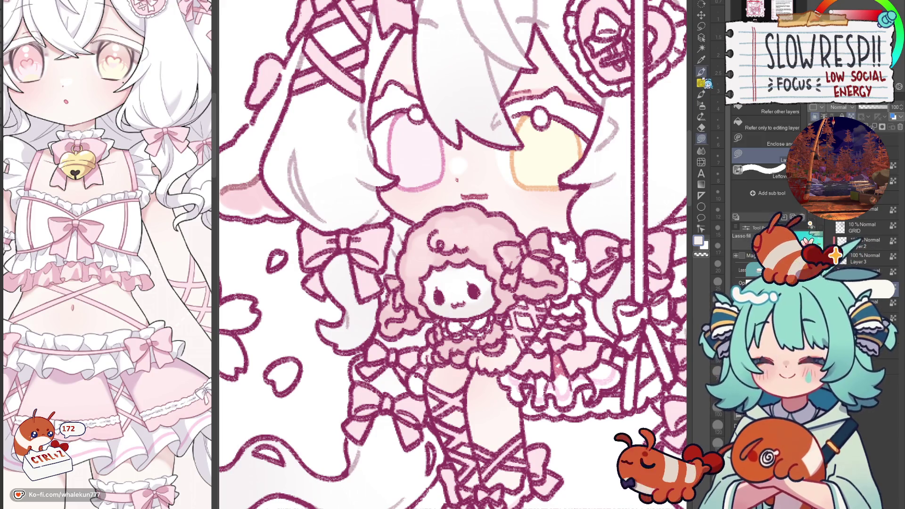
{"action": "key", "text": "p"}
{"action": "key", "text": "g"}
{"action": "scroll", "coordinate": [452, 255], "scroll_direction": "down", "scroll_amount": 1}
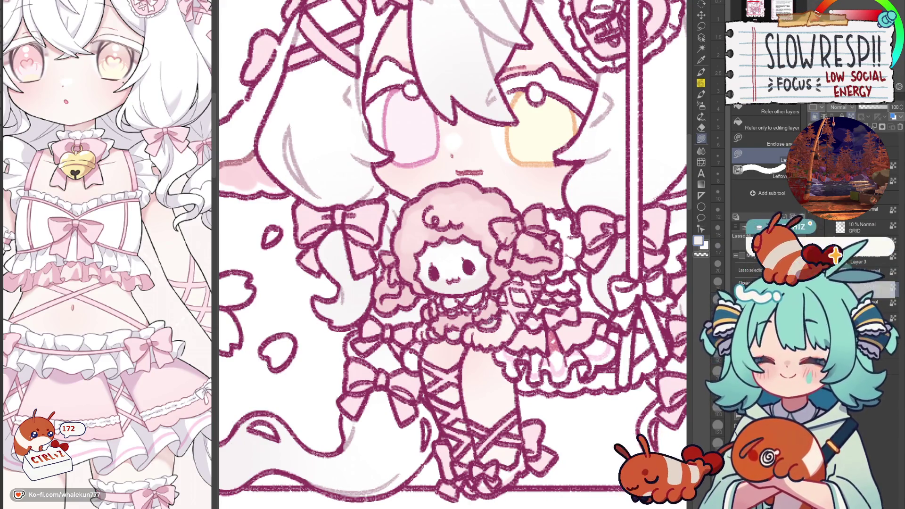
Eyedrop the doll's pink and the face's white, then fill the doll's bow white.
{"action": "left_click", "coordinate": [443, 298], "text": "alt"}
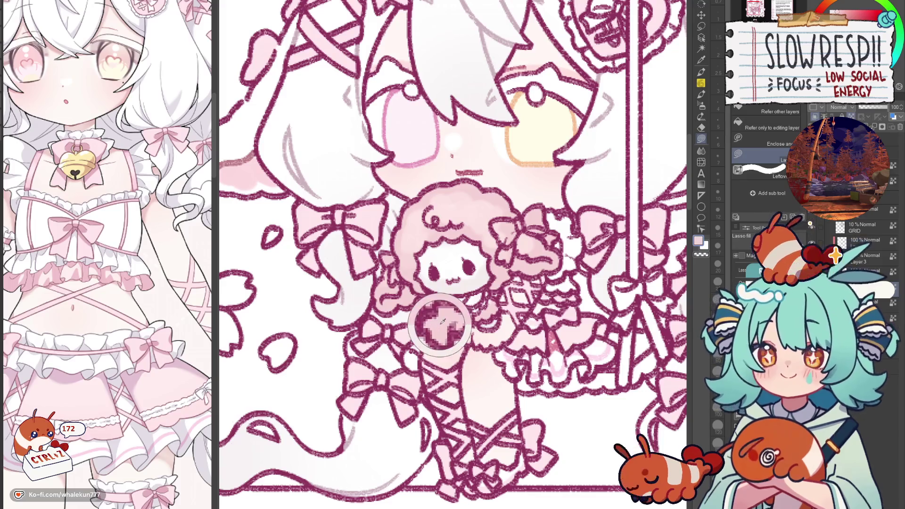
{"action": "scroll", "coordinate": [492, 247], "scroll_direction": "down", "scroll_amount": 5}
{"action": "scroll", "coordinate": [497, 380], "scroll_direction": "down", "scroll_amount": 3}
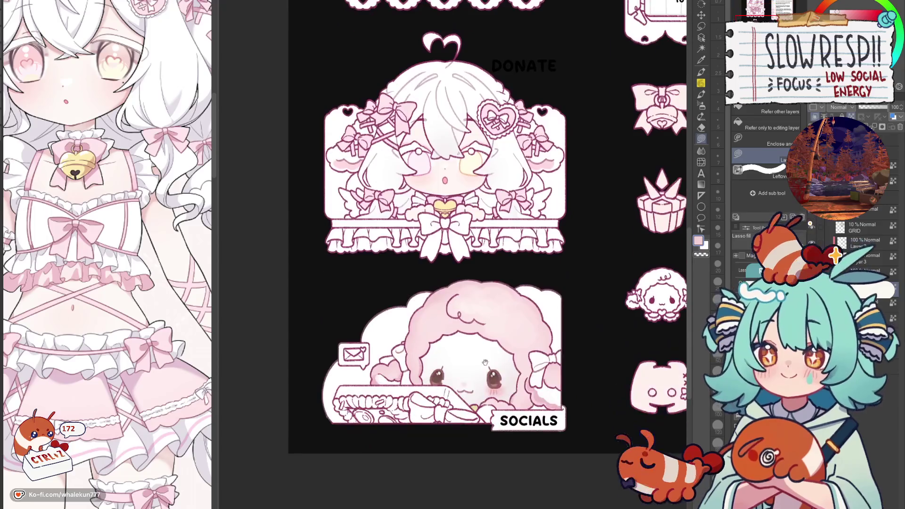
{"action": "left_click", "coordinate": [406, 352], "text": "alt"}
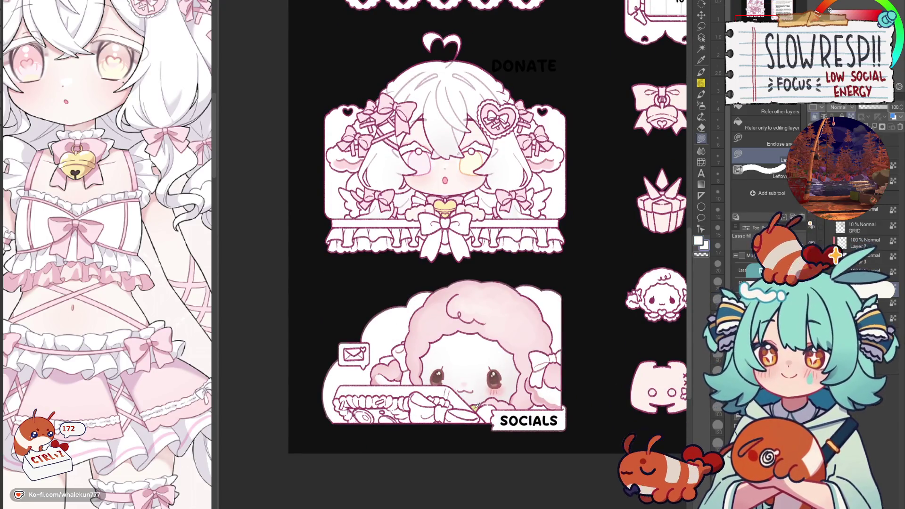
{"action": "scroll", "coordinate": [475, 409], "scroll_direction": "down", "scroll_amount": 5}
{"action": "scroll", "coordinate": [474, 409], "scroll_direction": "up", "scroll_amount": 5}
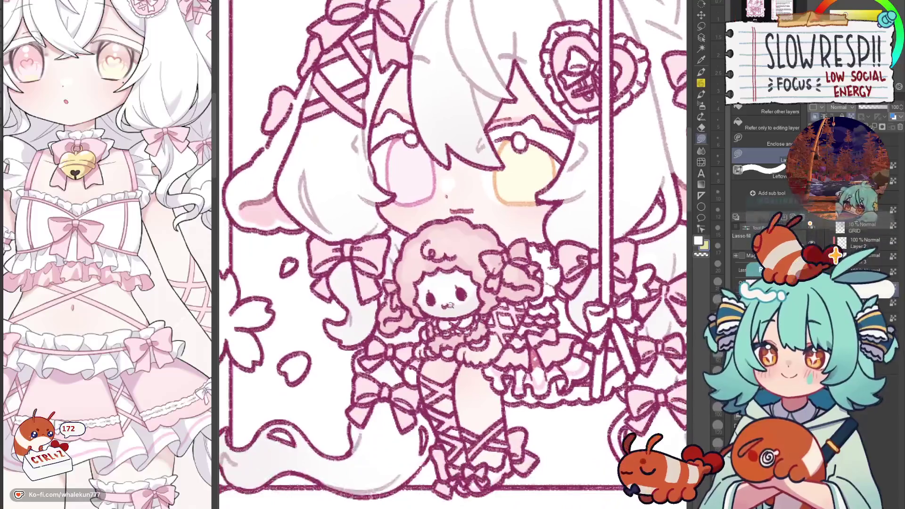
{"action": "scroll", "coordinate": [451, 325], "scroll_direction": "up", "scroll_amount": 2}
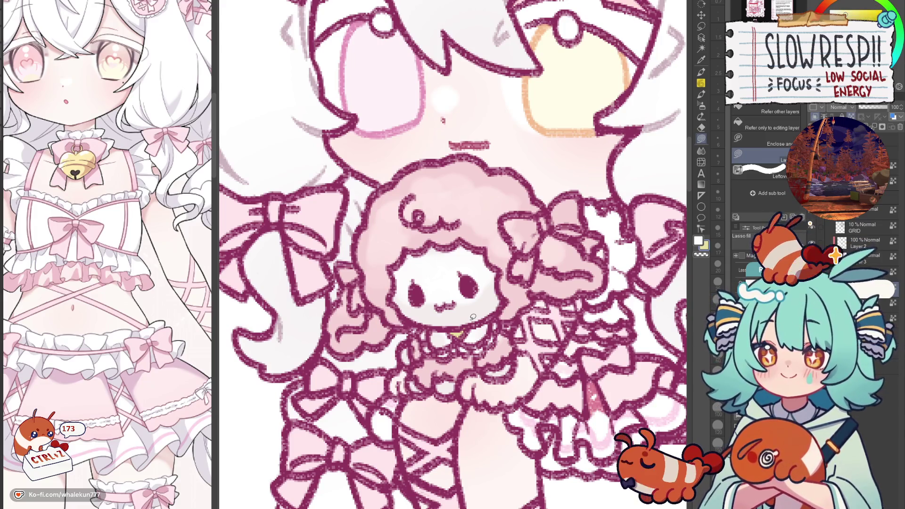
{"action": "mouse_move", "coordinate": [552, 283]}
{"action": "left_mouse_down"}
{"action": "mouse_move", "coordinate": [574, 317]}
{"action": "mouse_move", "coordinate": [603, 315]}
{"action": "left_mouse_up"}
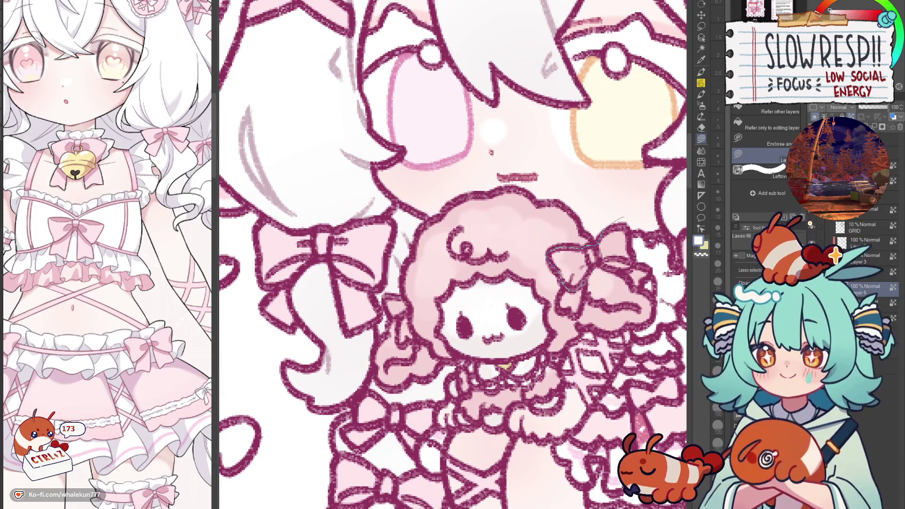
{"action": "left_click_drag", "start_coordinate": [636, 270], "coordinate": [637, 269]}
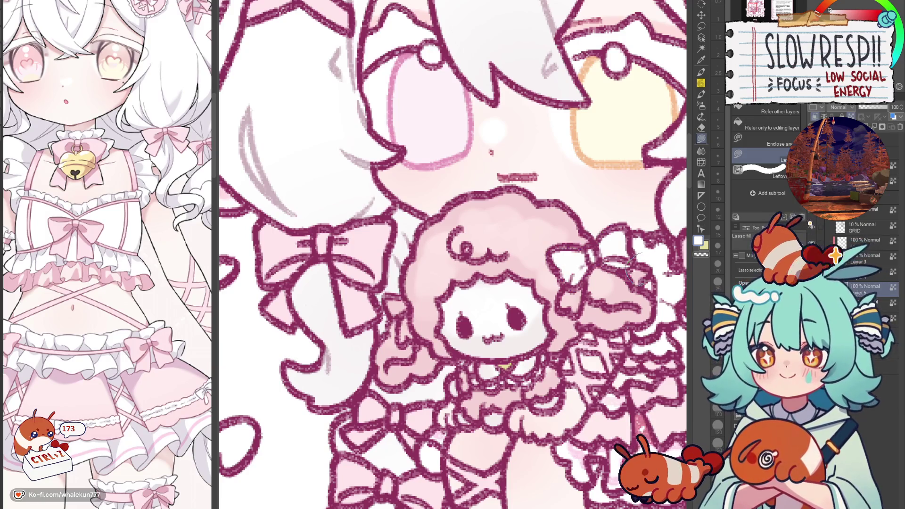
Sample the sheep-hair pink and shade the doll's arm and right hair side.
{"action": "mouse_move", "coordinate": [409, 289]}
{"action": "left_mouse_down"}
{"action": "mouse_move", "coordinate": [471, 298]}
{"action": "mouse_move", "coordinate": [454, 308]}
{"action": "left_mouse_up"}
{"action": "scroll", "coordinate": [454, 311], "scroll_direction": "down", "scroll_amount": 4}
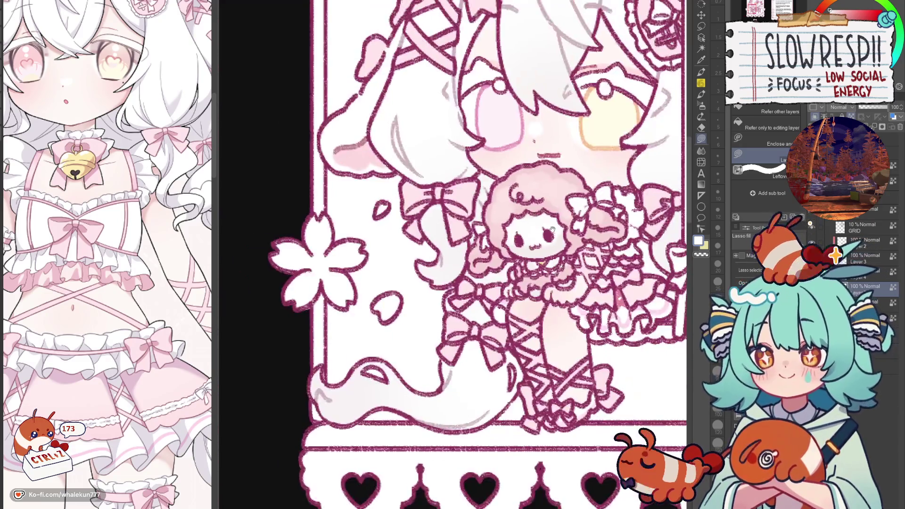
{"action": "scroll", "coordinate": [597, 248], "scroll_direction": "down", "scroll_amount": 3}
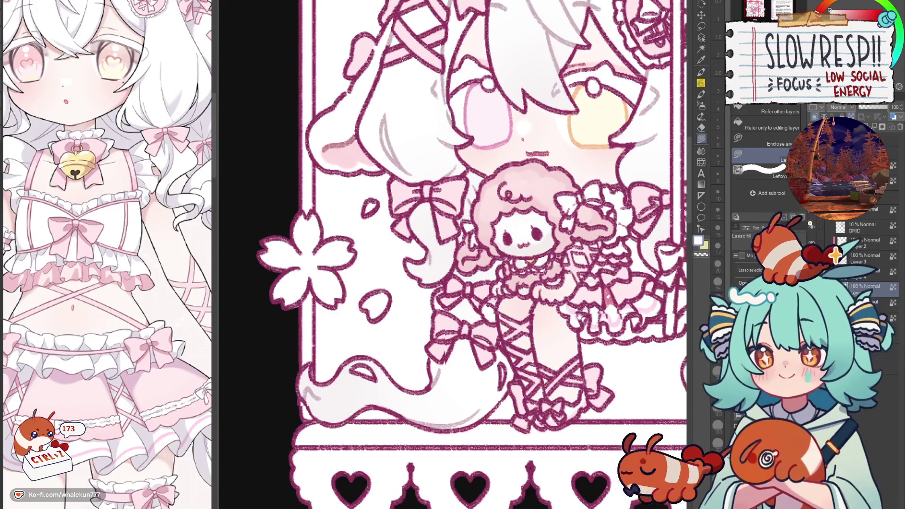
{"action": "key", "text": "p"}
{"action": "scroll", "coordinate": [502, 293], "scroll_direction": "up", "scroll_amount": 3}
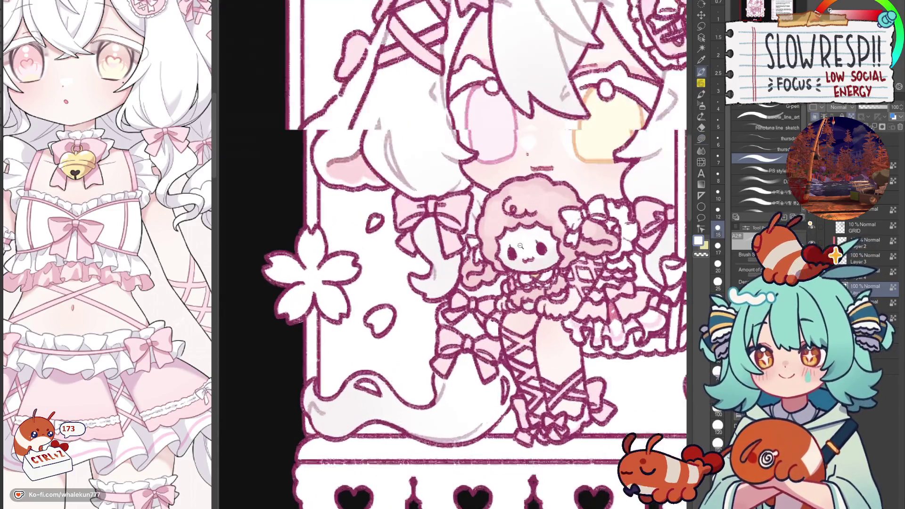
{"action": "scroll", "coordinate": [501, 293], "scroll_direction": "down", "scroll_amount": 5}
{"action": "scroll", "coordinate": [502, 292], "scroll_direction": "up", "scroll_amount": 3}
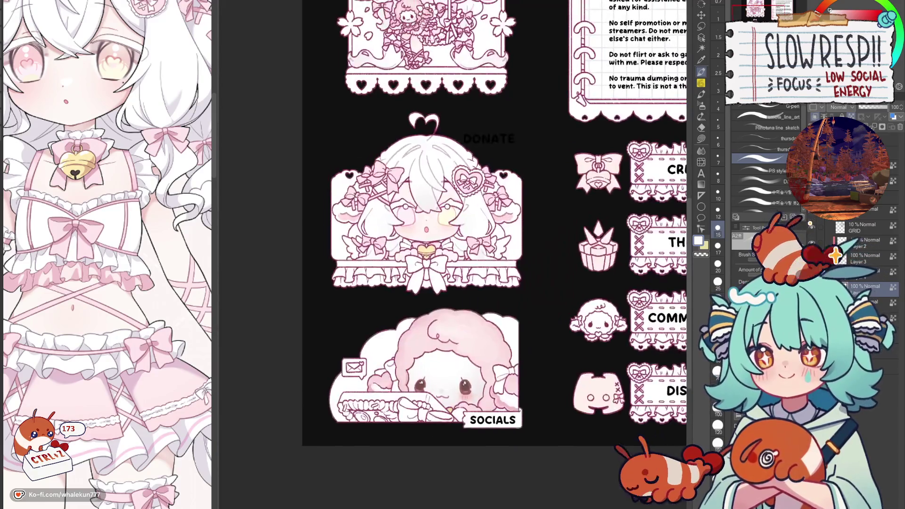
{"action": "left_click", "coordinate": [500, 404], "text": "alt"}
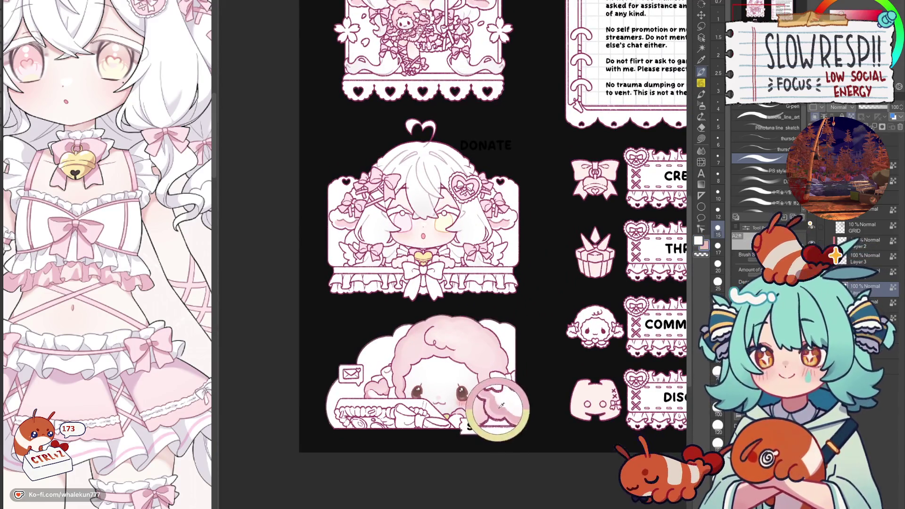
{"action": "scroll", "coordinate": [434, 215], "scroll_direction": "down", "scroll_amount": 2}
{"action": "scroll", "coordinate": [443, 283], "scroll_direction": "up", "scroll_amount": 6}
{"action": "mouse_move", "coordinate": [450, 305]}
{"action": "left_mouse_down"}
{"action": "mouse_move", "coordinate": [420, 315]}
{"action": "mouse_move", "coordinate": [443, 302]}
{"action": "left_mouse_up"}
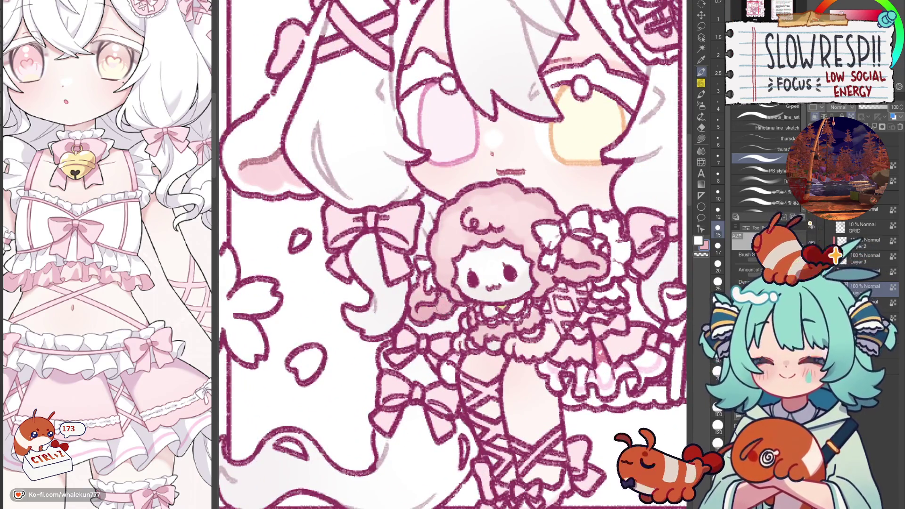
{"action": "key", "text": "bracketleft"}
{"action": "mouse_move", "coordinate": [558, 269]}
{"action": "left_mouse_down"}
{"action": "mouse_move", "coordinate": [566, 281]}
{"action": "mouse_move", "coordinate": [603, 268]}
{"action": "left_mouse_up"}
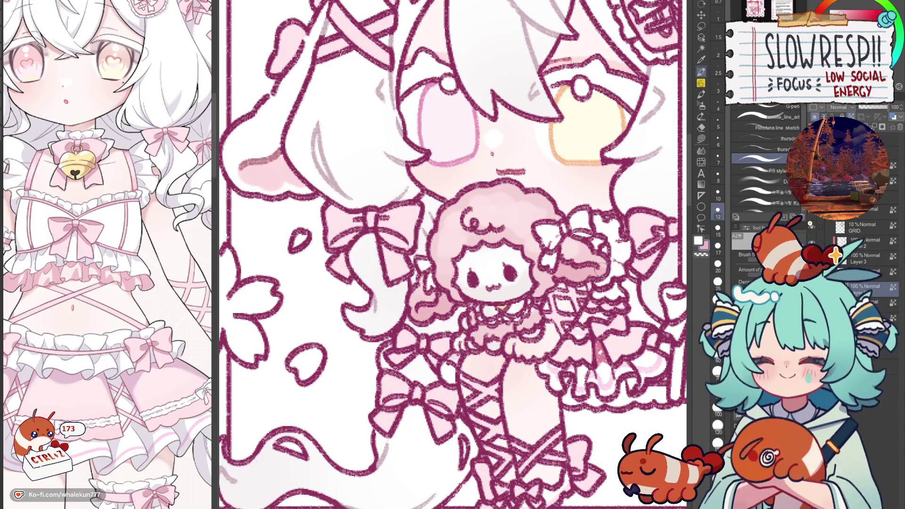
Soften the arm and hair shading with white using a smaller brush.
{"action": "key", "text": "x"}
{"action": "key", "text": "bracketleft"}
{"action": "key", "text": "bracketleft"}
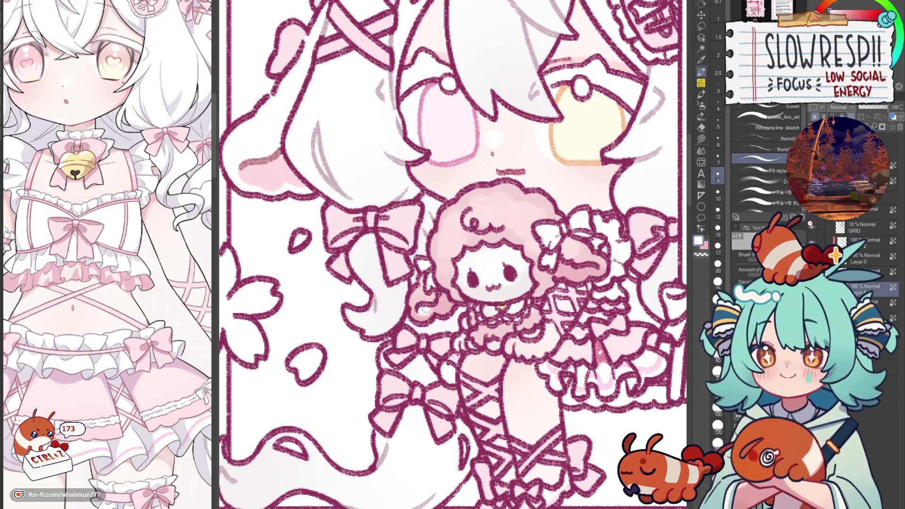
{"action": "left_click_drag", "start_coordinate": [439, 307], "coordinate": [452, 286]}
{"action": "left_click_drag", "start_coordinate": [564, 273], "coordinate": [584, 271]}
{"action": "scroll", "coordinate": [585, 271], "scroll_direction": "down", "scroll_amount": 3}
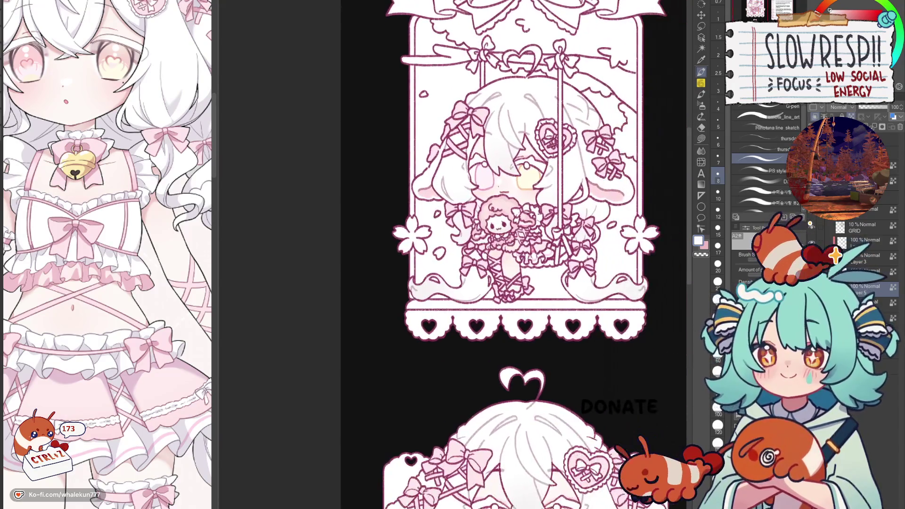
{"action": "scroll", "coordinate": [575, 283], "scroll_direction": "down", "scroll_amount": 3}
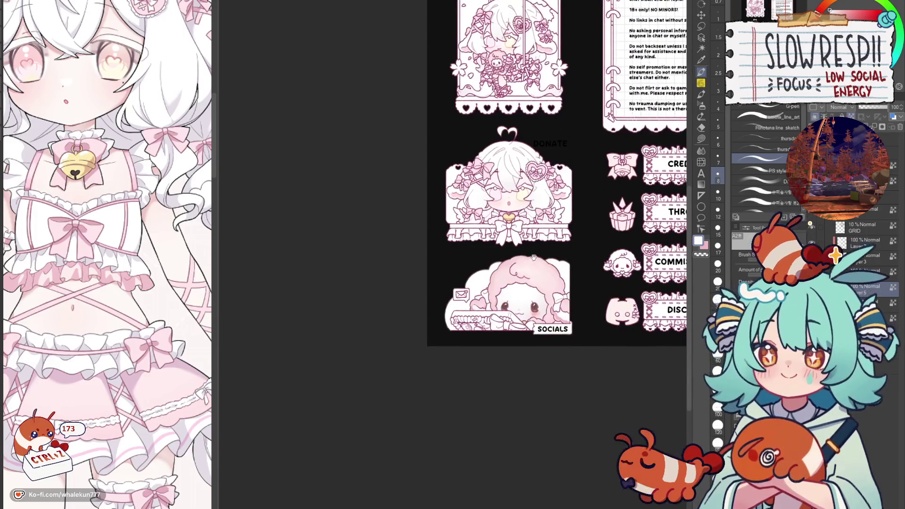
{"action": "scroll", "coordinate": [486, 283], "scroll_direction": "up", "scroll_amount": 3}
{"action": "scroll", "coordinate": [529, 319], "scroll_direction": "up", "scroll_amount": 5}
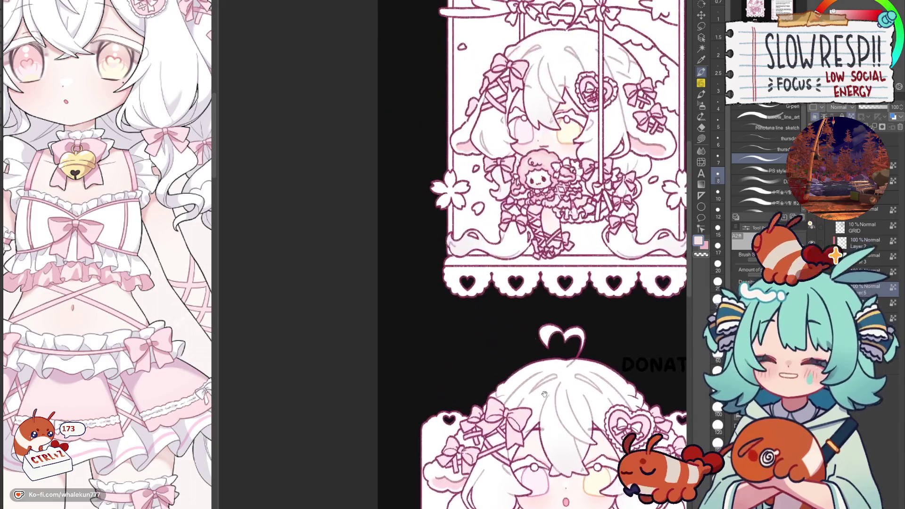
{"action": "key", "text": "bracketleft"}
{"action": "key", "text": "bracketleft"}
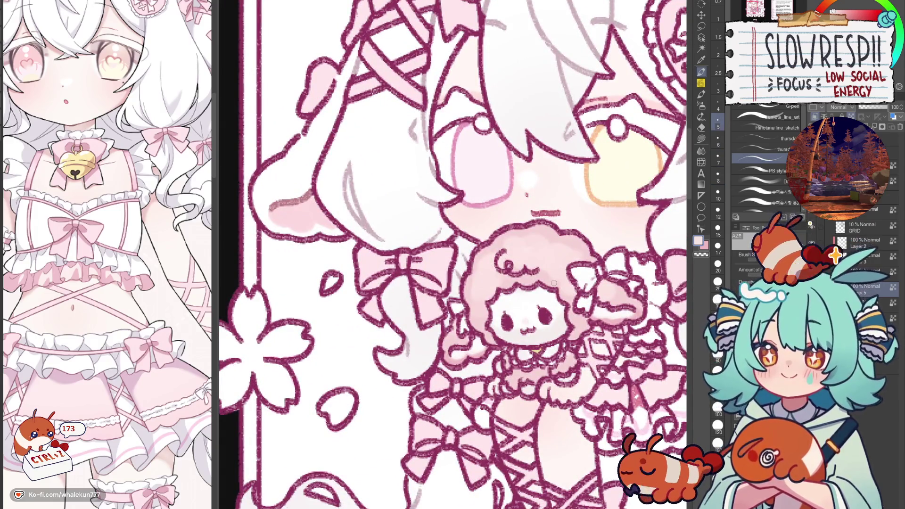
Bring the doll's face into view and pick the watercolour blending brush.
{"action": "scroll", "coordinate": [527, 194], "scroll_direction": "up", "scroll_amount": 3}
{"action": "left_click_drag", "start_coordinate": [542, 330], "coordinate": [542, 280]}
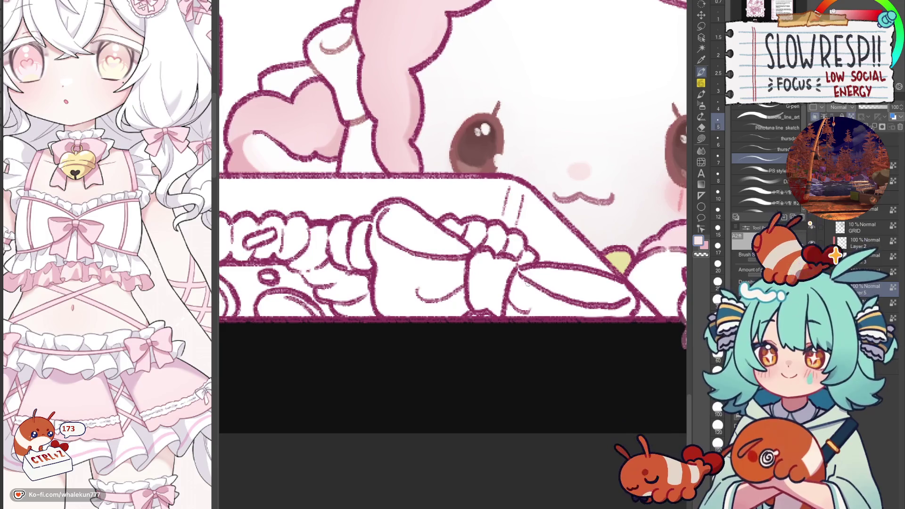
{"action": "scroll", "coordinate": [542, 280], "scroll_direction": "up", "scroll_amount": 2}
{"action": "scroll", "coordinate": [537, 285], "scroll_direction": "down", "scroll_amount": 1}
{"action": "scroll", "coordinate": [580, 286], "scroll_direction": "up", "scroll_amount": 2}
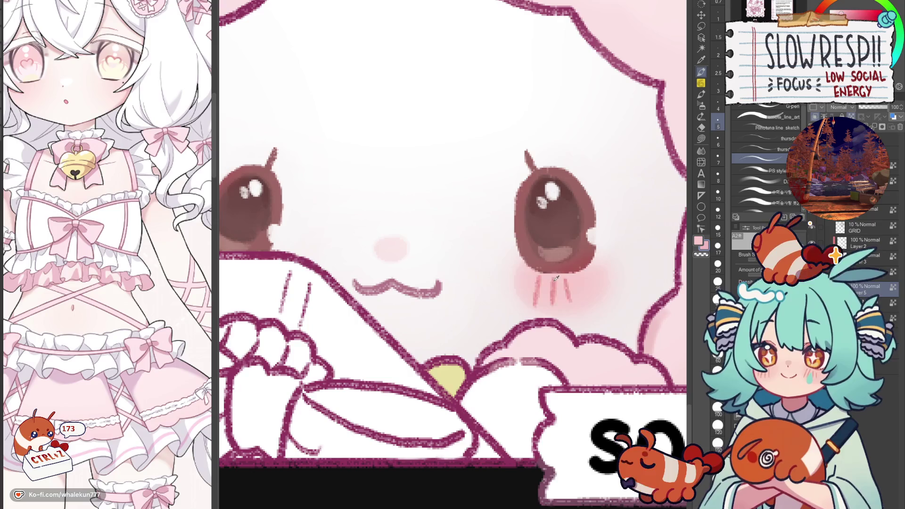
{"action": "mouse_move", "coordinate": [581, 286]}
{"action": "left_mouse_down"}
{"action": "mouse_move", "coordinate": [359, 354]}
{"action": "mouse_move", "coordinate": [372, 222]}
{"action": "mouse_move", "coordinate": [453, 160]}
{"action": "left_mouse_up"}
{"action": "scroll", "coordinate": [360, 353], "scroll_direction": "down", "scroll_amount": 1}
{"action": "scroll", "coordinate": [453, 160], "scroll_direction": "up", "scroll_amount": 1}
{"action": "left_click", "coordinate": [701, 94]}
{"action": "left_click", "coordinate": [701, 105]}
Blend the doll's soft shading and under its mouth, then undo those strokes.
{"action": "mouse_move", "coordinate": [532, 322]}
{"action": "left_mouse_down"}
{"action": "mouse_move", "coordinate": [528, 311]}
{"action": "mouse_move", "coordinate": [469, 325]}
{"action": "mouse_move", "coordinate": [483, 323]}
{"action": "left_mouse_up"}
{"action": "key", "text": "bracketleft"}
{"action": "key", "text": "bracketleft"}
{"action": "key", "text": "bracketleft"}
{"action": "left_click", "coordinate": [701, 83]}
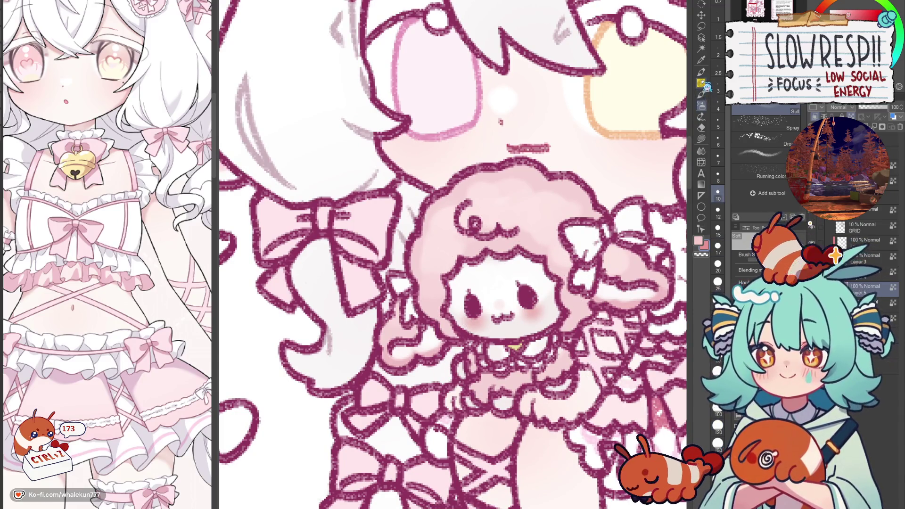
{"action": "key", "text": "ctrl+z"}
{"action": "key", "text": "ctrl+z"}
{"action": "key", "text": "j"}
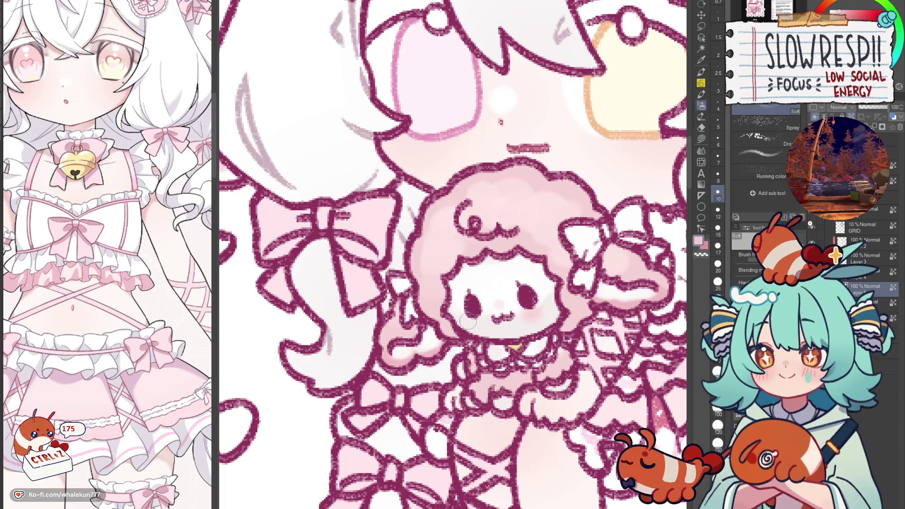
Draw a pink blush on the sheep's cheek with the soft pencil and flip to check.
{"action": "key", "text": "p"}
{"action": "left_click_drag", "start_coordinate": [525, 307], "coordinate": [533, 317]}
{"action": "key", "text": "ctrl+z"}
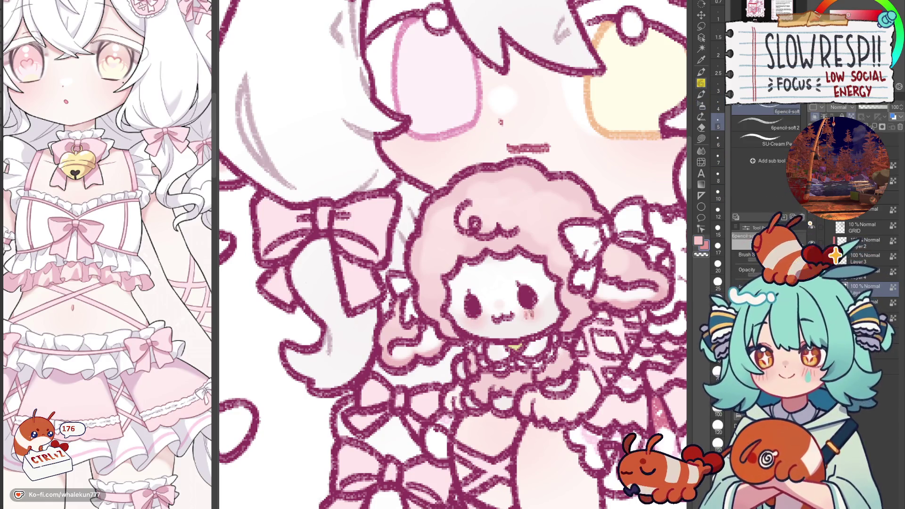
{"action": "scroll", "coordinate": [519, 285], "scroll_direction": "down", "scroll_amount": 10}
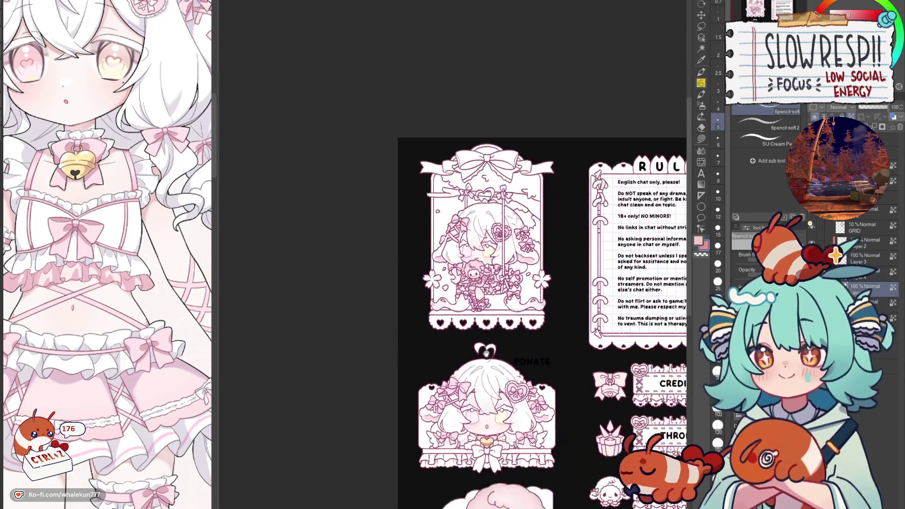
{"action": "key", "text": "h"}
{"action": "key", "text": "h"}
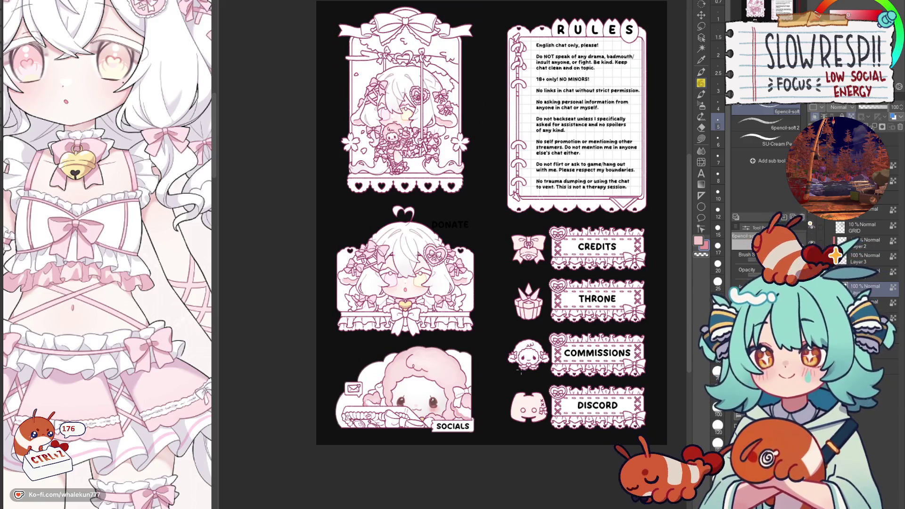
Zoom back in and repaint the sheep's left eye in brown.
{"action": "scroll", "coordinate": [484, 271], "scroll_direction": "up", "scroll_amount": 6}
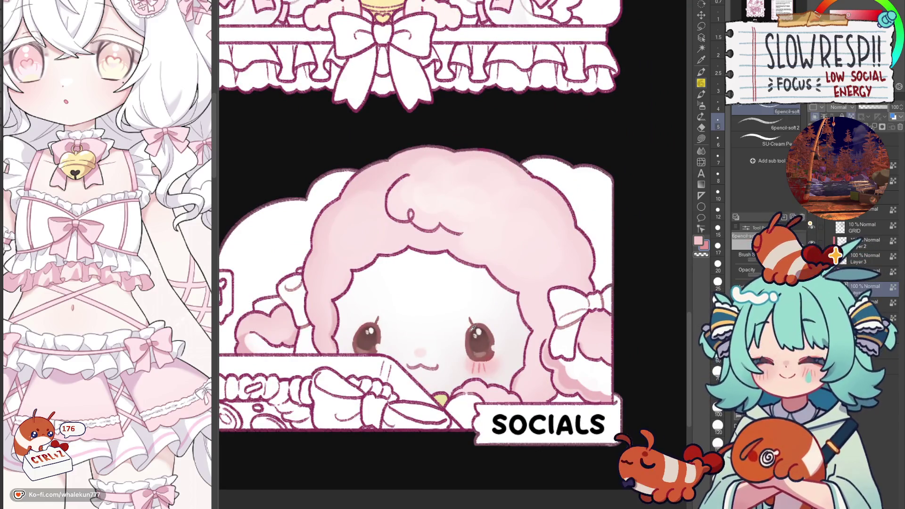
{"action": "scroll", "coordinate": [486, 335], "scroll_direction": "up", "scroll_amount": 8}
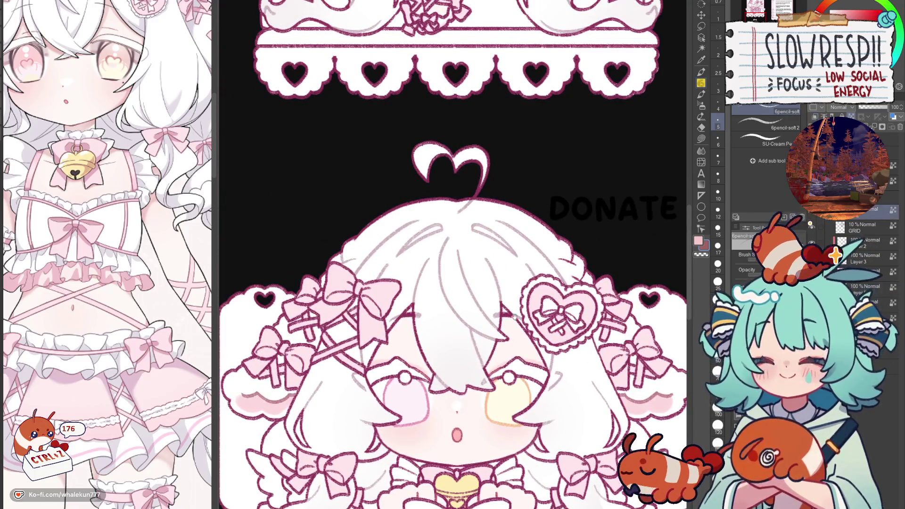
{"action": "scroll", "coordinate": [470, 321], "scroll_direction": "up", "scroll_amount": 5}
{"action": "scroll", "coordinate": [486, 264], "scroll_direction": "up", "scroll_amount": 5}
{"action": "mouse_move", "coordinate": [459, 363]}
{"action": "left_mouse_down"}
{"action": "mouse_move", "coordinate": [462, 372]}
{"action": "mouse_move", "coordinate": [521, 361]}
{"action": "left_mouse_up"}
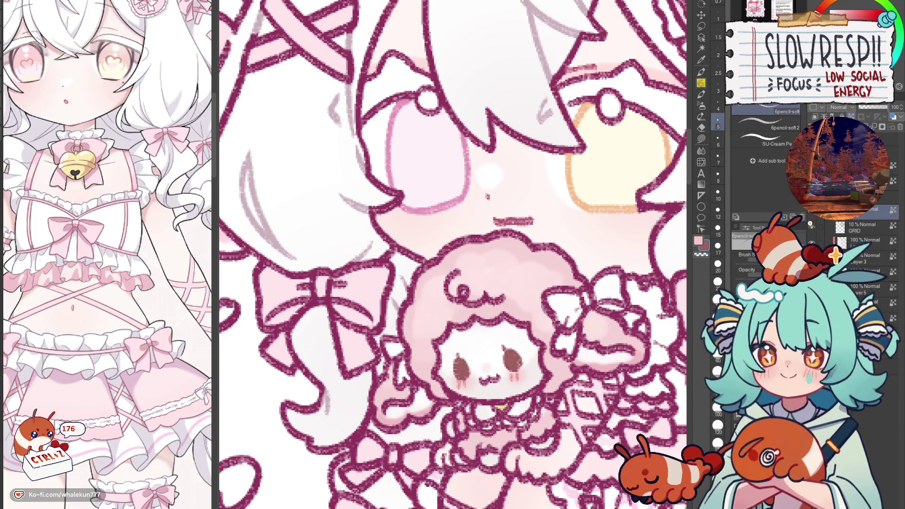
Eyedrop the brown eye colour and blend the eyes with a smaller brush.
{"action": "scroll", "coordinate": [562, 247], "scroll_direction": "up", "scroll_amount": 4}
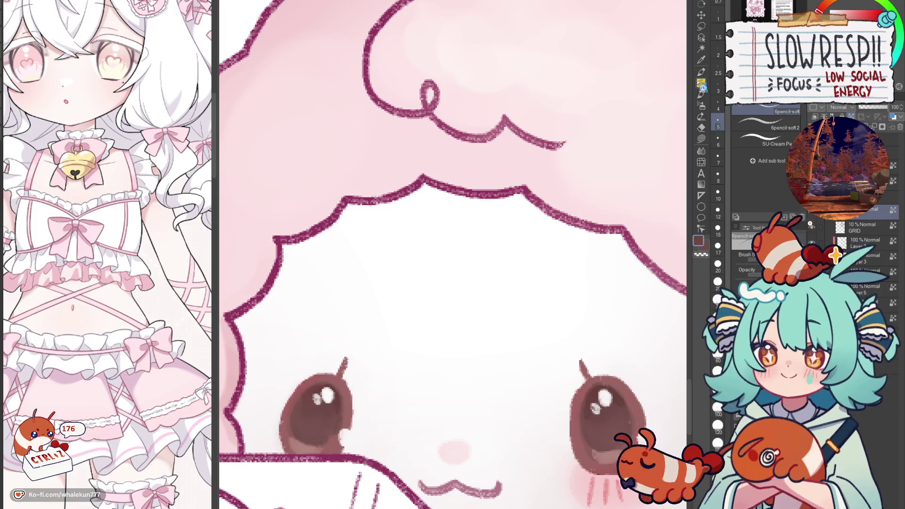
{"action": "scroll", "coordinate": [649, 107], "scroll_direction": "down", "scroll_amount": 5}
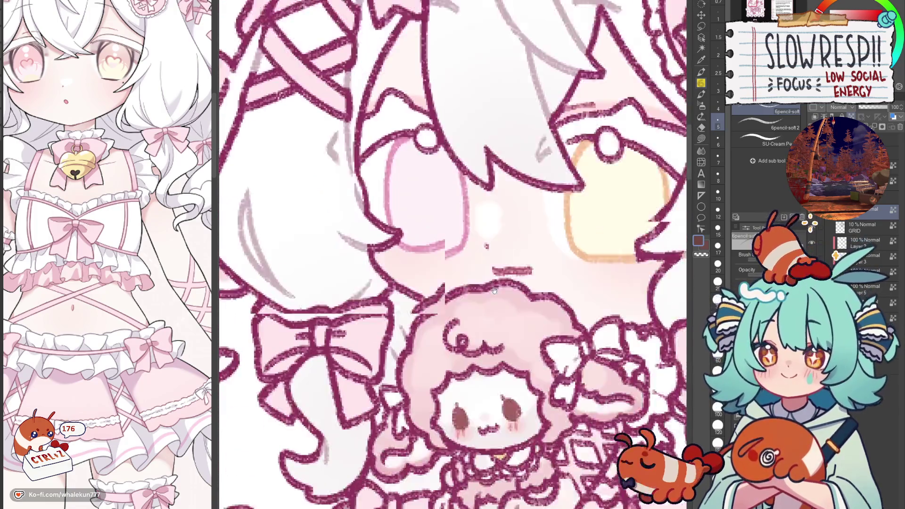
{"action": "left_click_drag", "start_coordinate": [495, 291], "coordinate": [513, 186]}
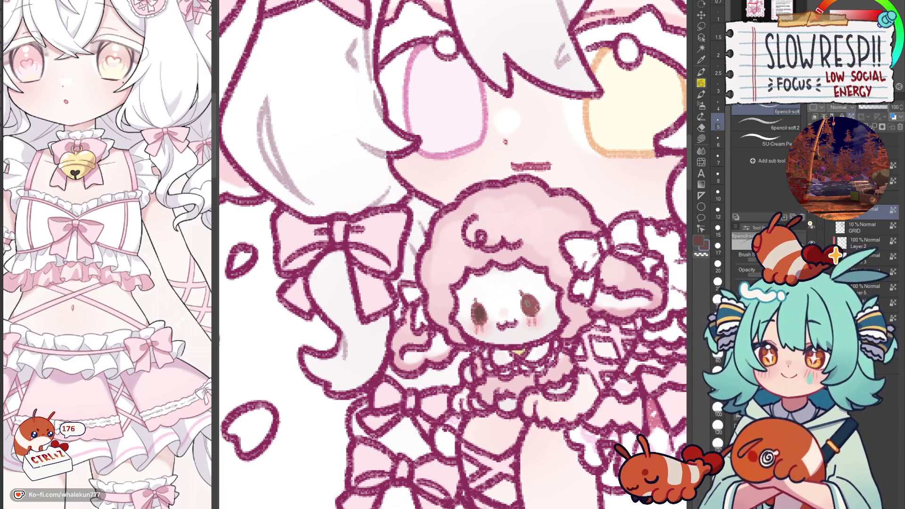
{"action": "left_click", "coordinate": [479, 310], "text": "alt"}
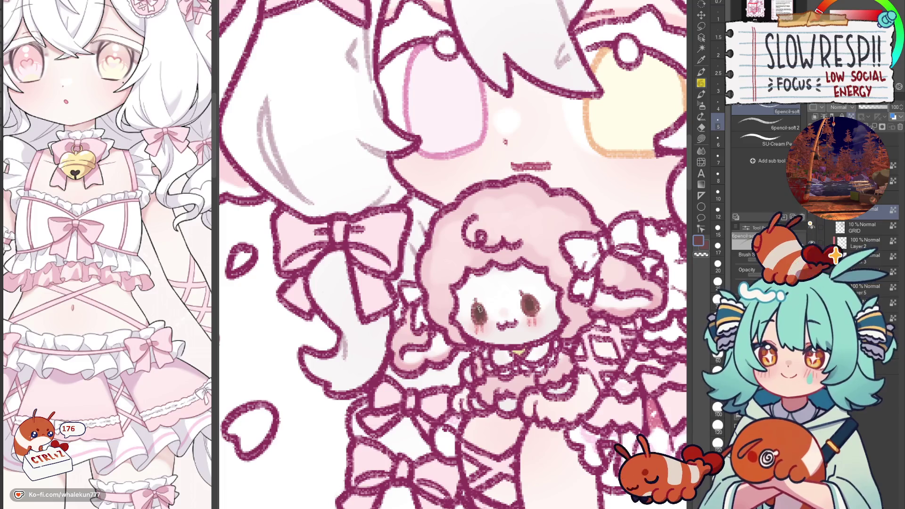
{"action": "key", "text": "j"}
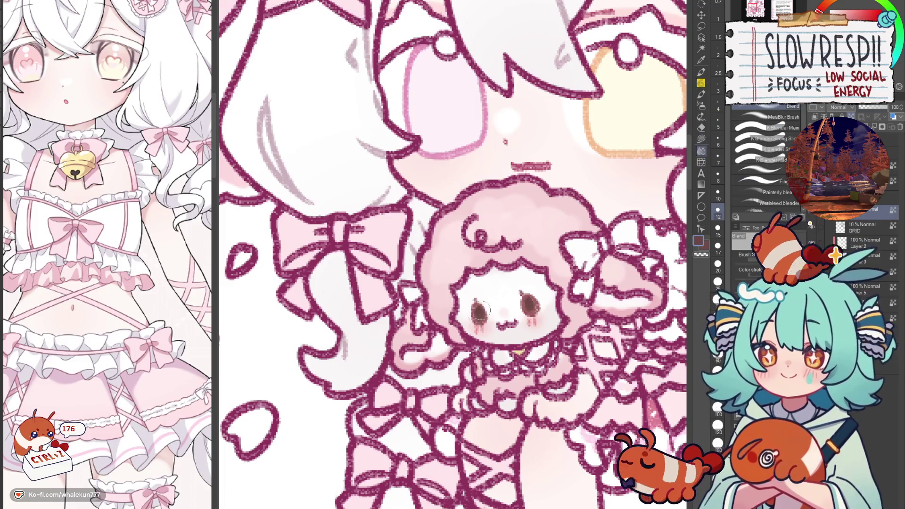
{"action": "key", "text": "bracketleft"}
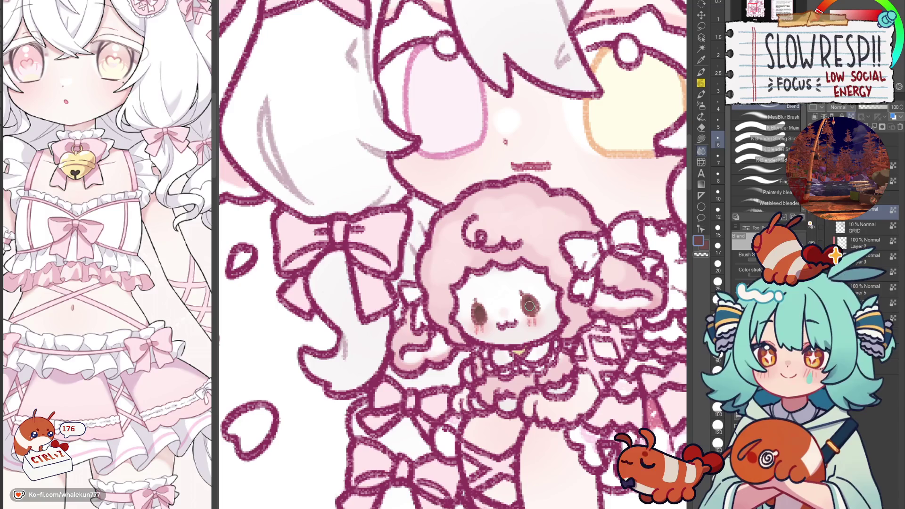
Detail the eyes with the G-pen, alternating with blending, and undo the right-eye highlights.
{"action": "key", "text": "p"}
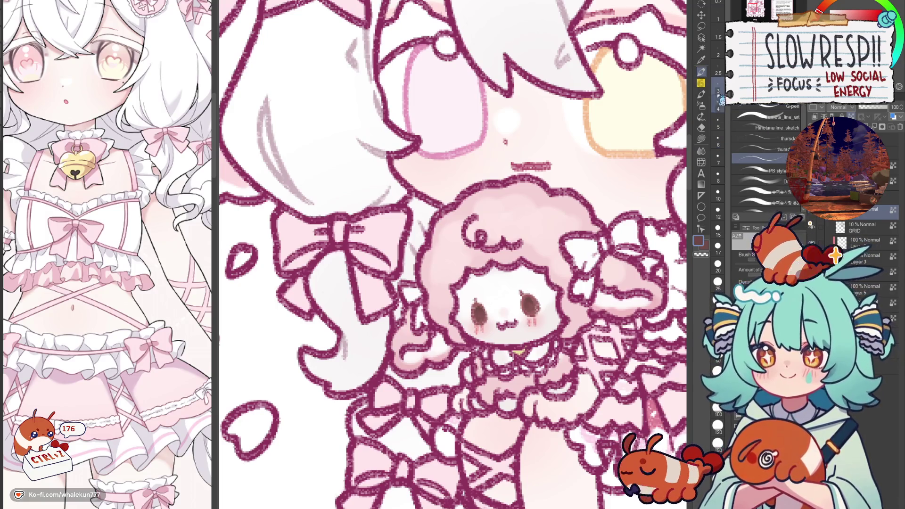
{"action": "left_click", "coordinate": [702, 149]}
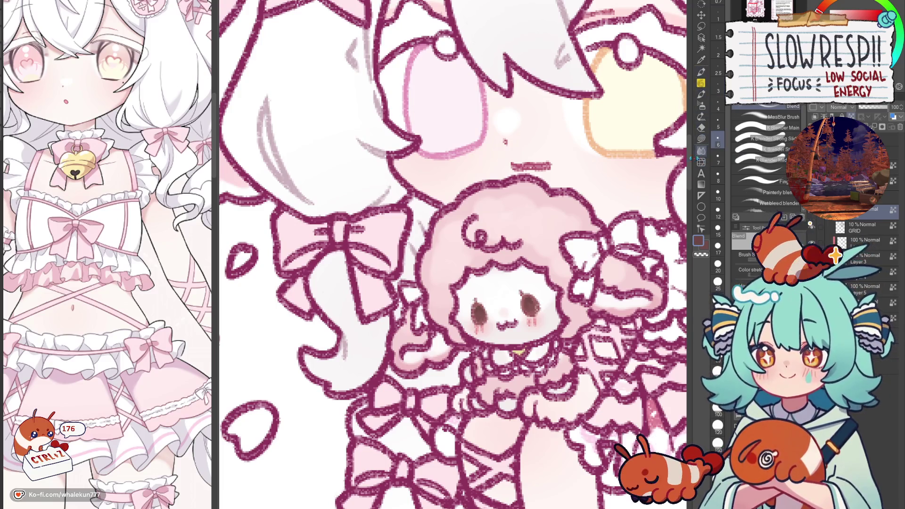
{"action": "key", "text": "p"}
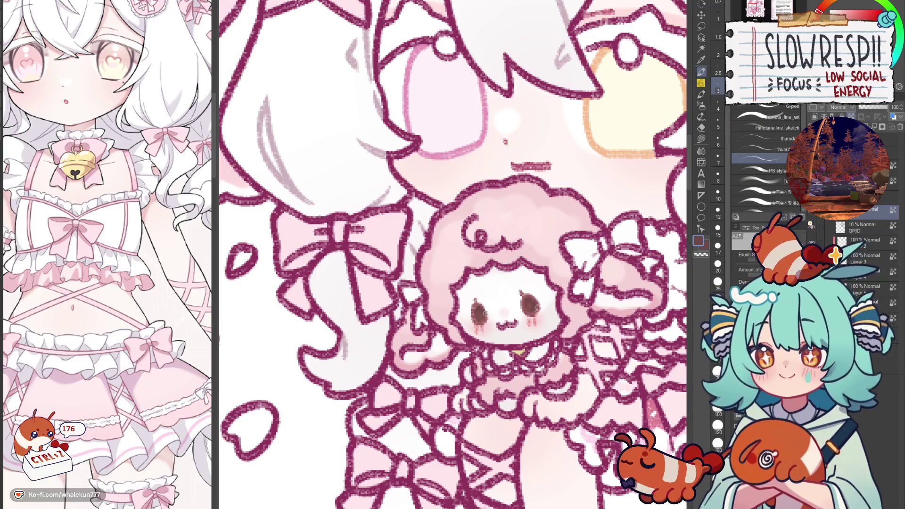
{"action": "scroll", "coordinate": [506, 297], "scroll_direction": "up", "scroll_amount": 5}
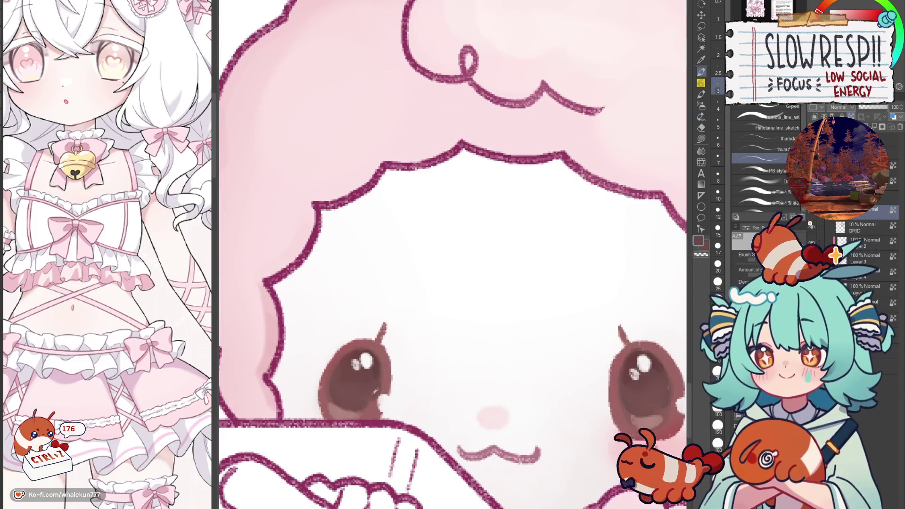
{"action": "scroll", "coordinate": [484, 268], "scroll_direction": "down", "scroll_amount": 5}
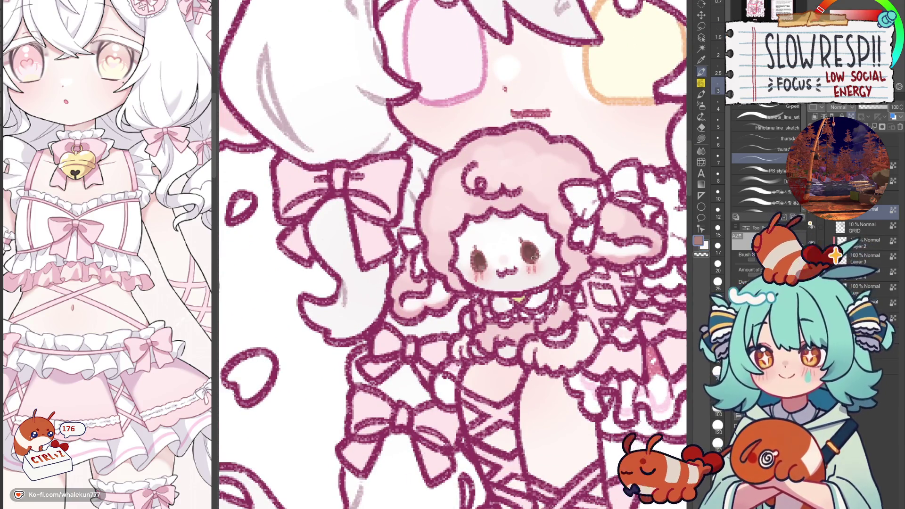
{"action": "left_click", "coordinate": [773, 109]}
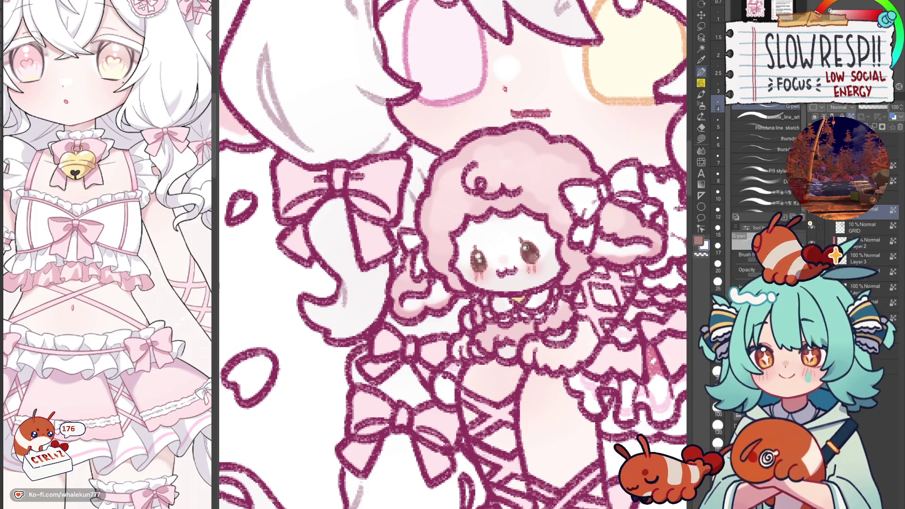
{"action": "key", "text": "ctrl+z"}
{"action": "key", "text": "ctrl+z"}
{"action": "key", "text": "ctrl+z"}
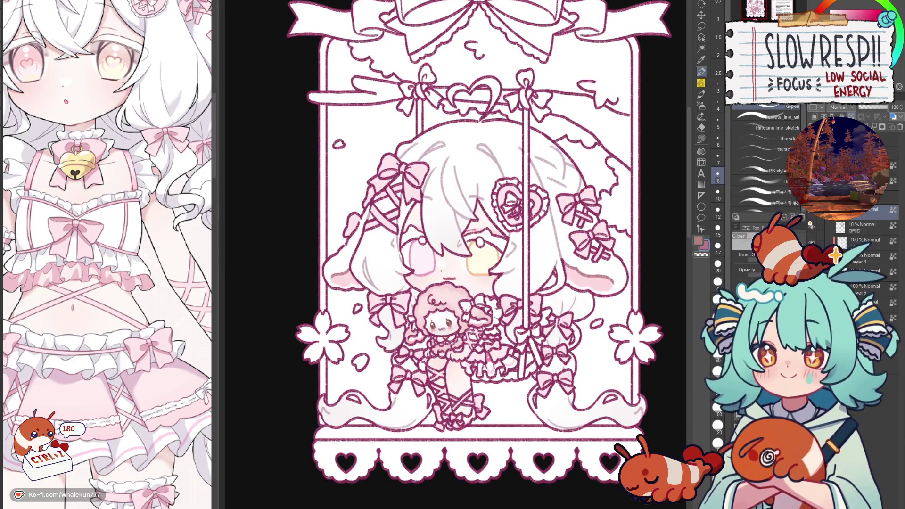
{"action": "left_click", "coordinate": [450, 306]}
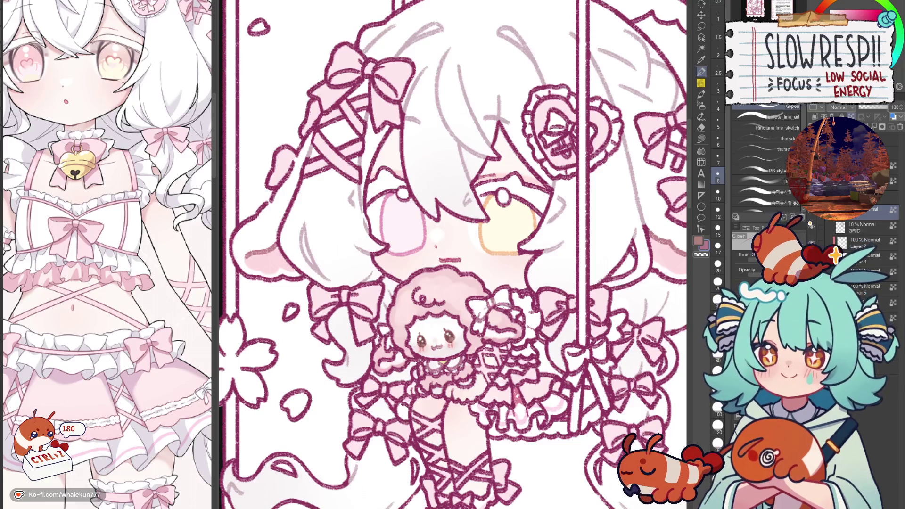
{"action": "key", "text": "bracketright"}
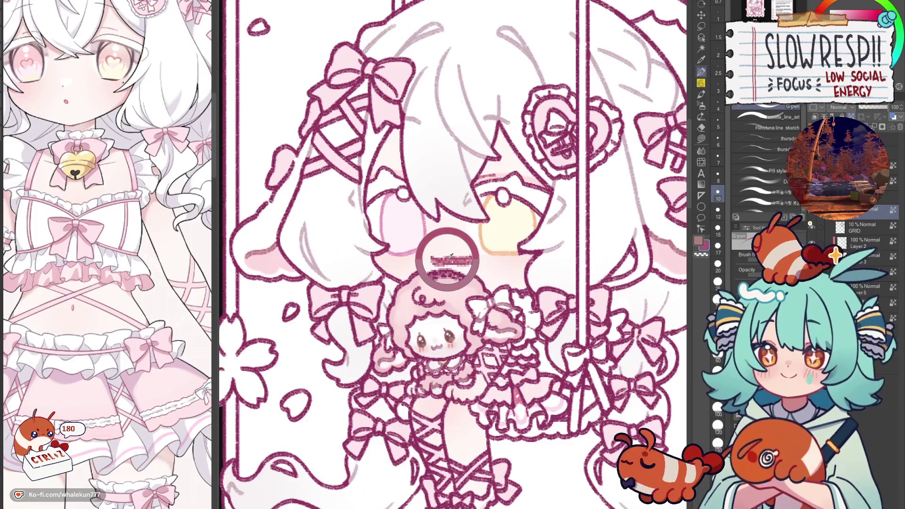
{"action": "scroll", "coordinate": [460, 256], "scroll_direction": "down", "scroll_amount": 3}
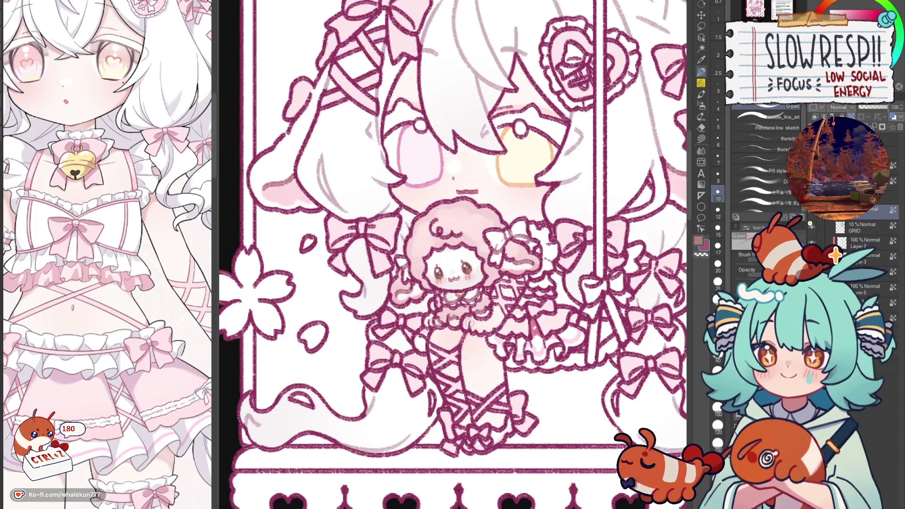
{"action": "scroll", "coordinate": [462, 353], "scroll_direction": "down", "scroll_amount": 1}
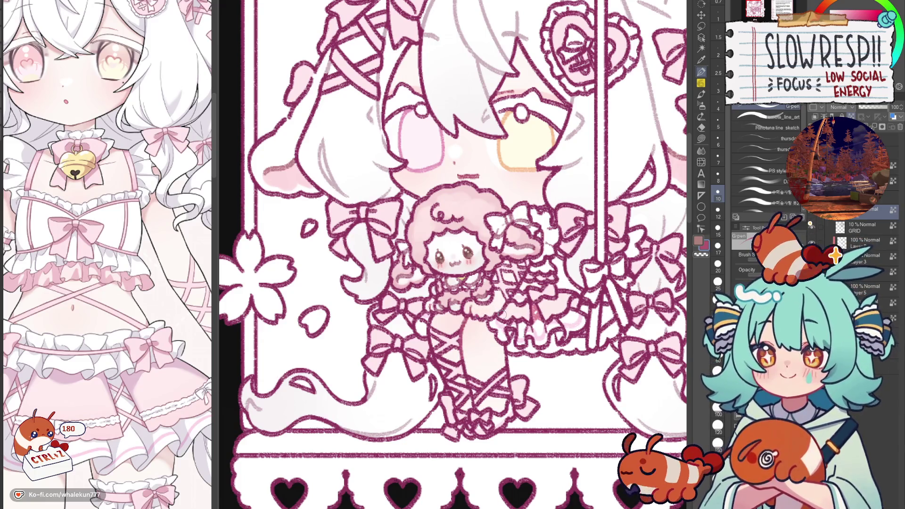
Zoom out and mirror the whole sheet back and forth to check its balance.
{"action": "scroll", "coordinate": [500, 383], "scroll_direction": "down", "scroll_amount": 2}
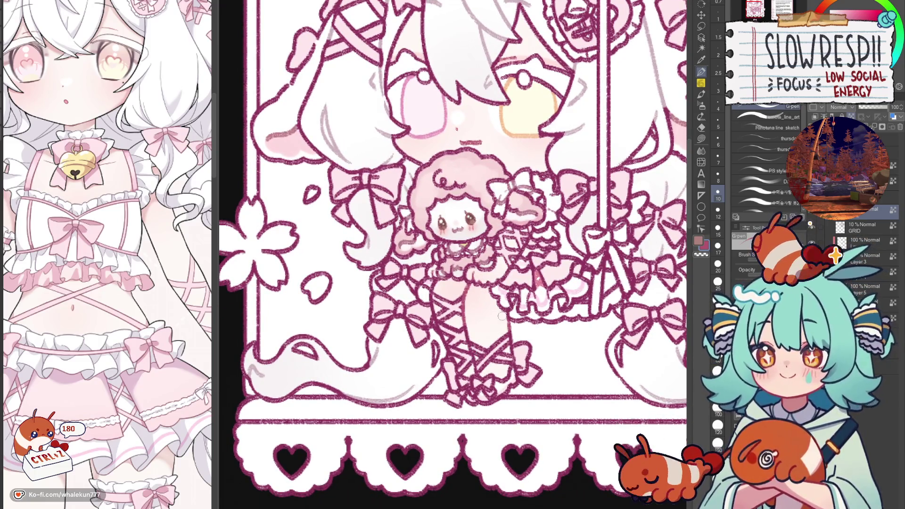
{"action": "scroll", "coordinate": [512, 321], "scroll_direction": "down", "scroll_amount": 3}
{"action": "scroll", "coordinate": [513, 322], "scroll_direction": "down", "scroll_amount": 4}
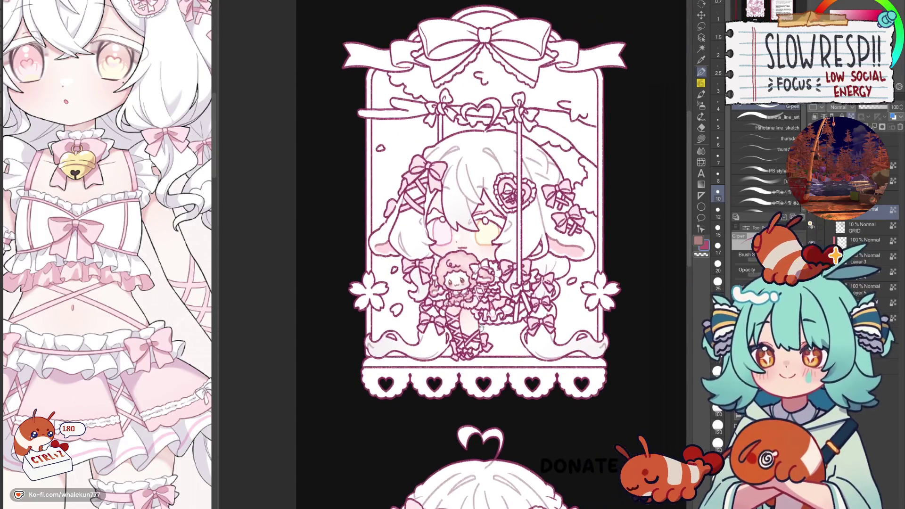
{"action": "key", "text": "h"}
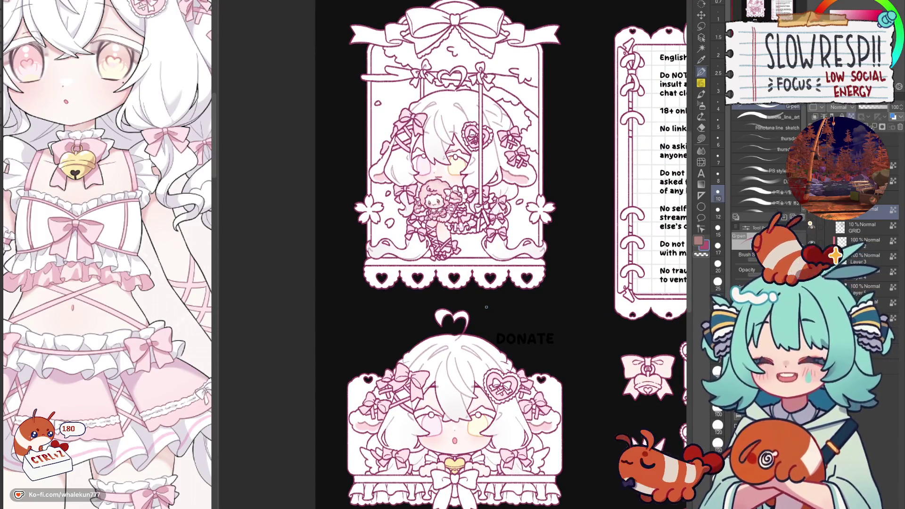
{"action": "key", "text": "h"}
{"action": "scroll", "coordinate": [486, 307], "scroll_direction": "down", "scroll_amount": 5}
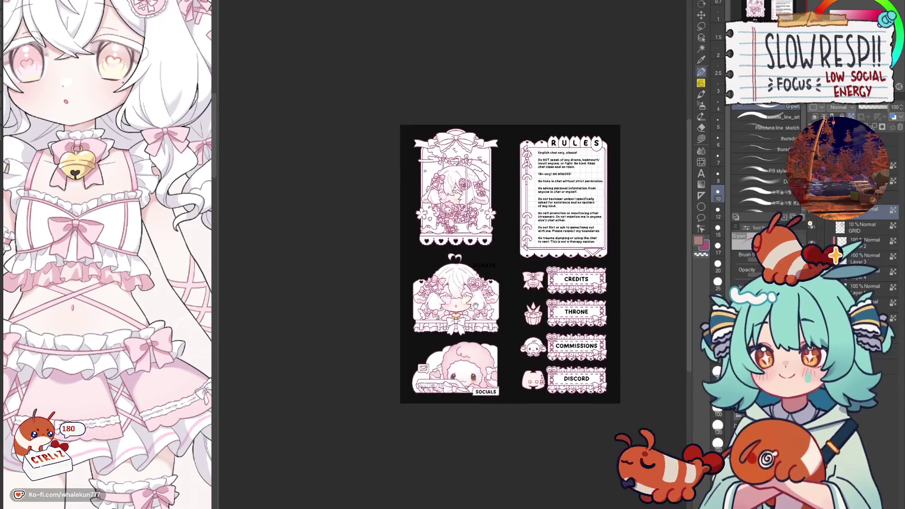
{"action": "scroll", "coordinate": [476, 286], "scroll_direction": "up", "scroll_amount": 2}
{"action": "key", "text": "h"}
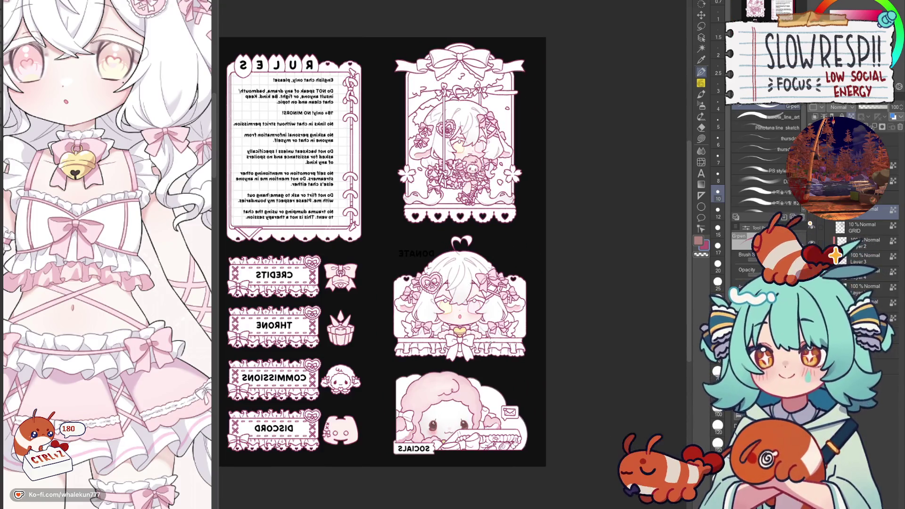
{"action": "key", "text": "h"}
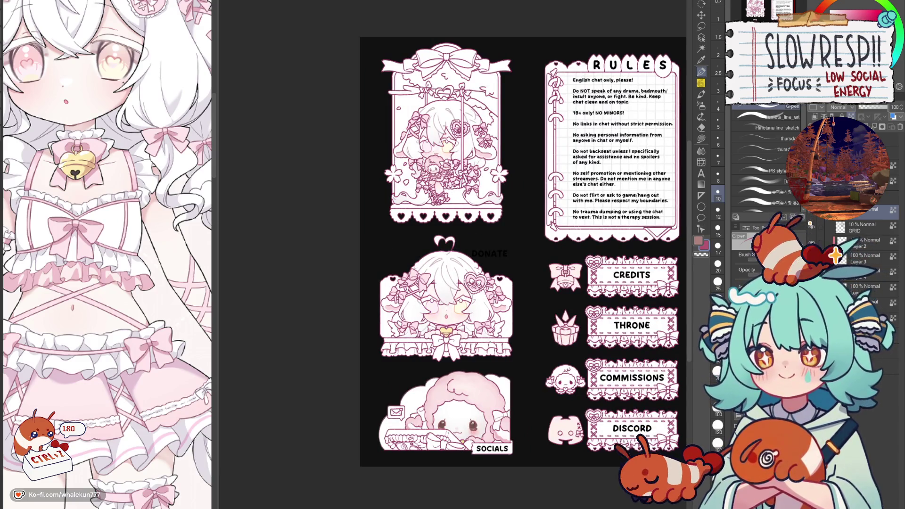
Select Layer 5 in the Layer palette and delete it.
{"action": "left_click", "coordinate": [863, 302]}
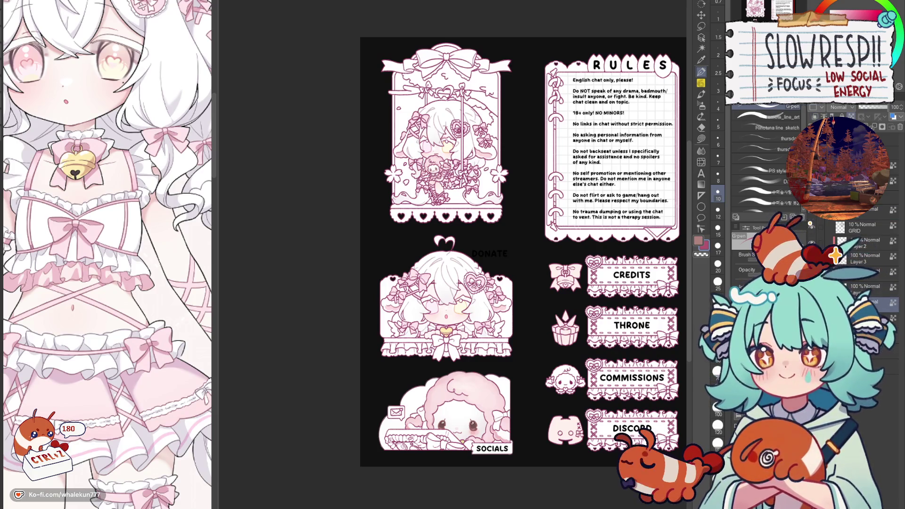
{"action": "left_click_drag", "start_coordinate": [518, 282], "coordinate": [408, 226]}
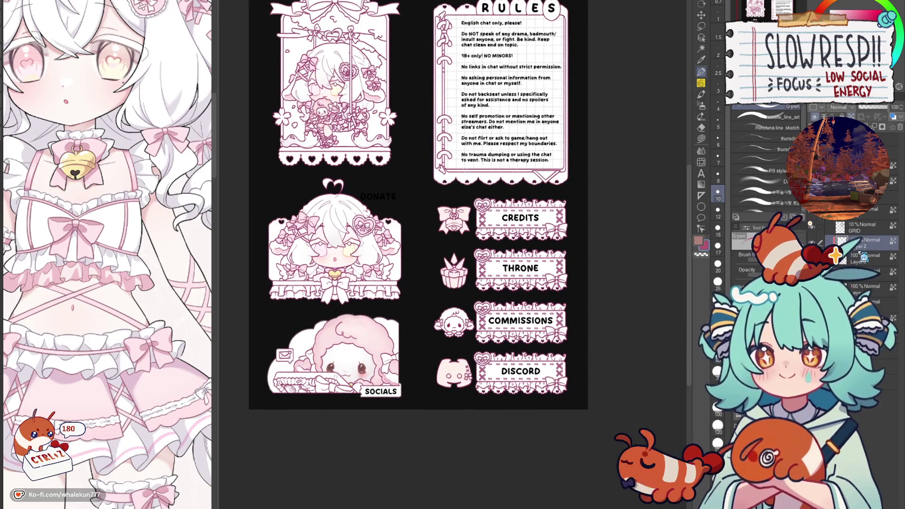
{"action": "key", "text": "ctrl+e"}
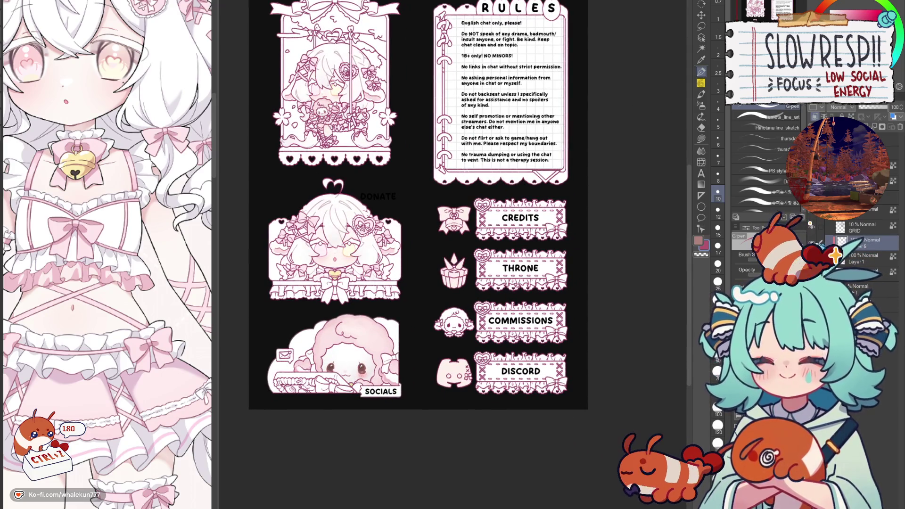
{"action": "key", "text": "h"}
{"action": "key", "text": "h"}
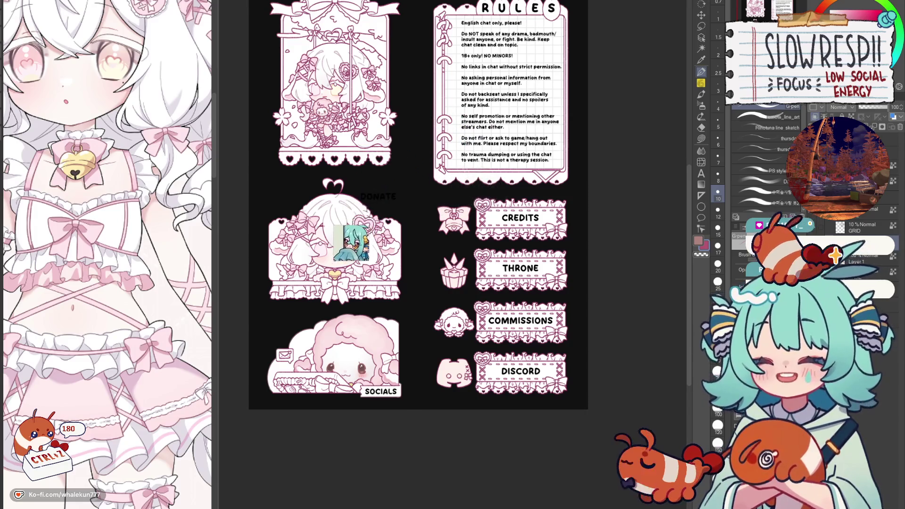
On Layer 1, lasso-fill the sheep icon beside COMMISSIONS soft pink.
{"action": "left_click", "coordinate": [705, 140]}
{"action": "mouse_move", "coordinate": [573, 284]}
{"action": "left_mouse_down"}
{"action": "mouse_move", "coordinate": [593, 307]}
{"action": "mouse_move", "coordinate": [584, 298]}
{"action": "mouse_move", "coordinate": [598, 256]}
{"action": "left_mouse_up"}
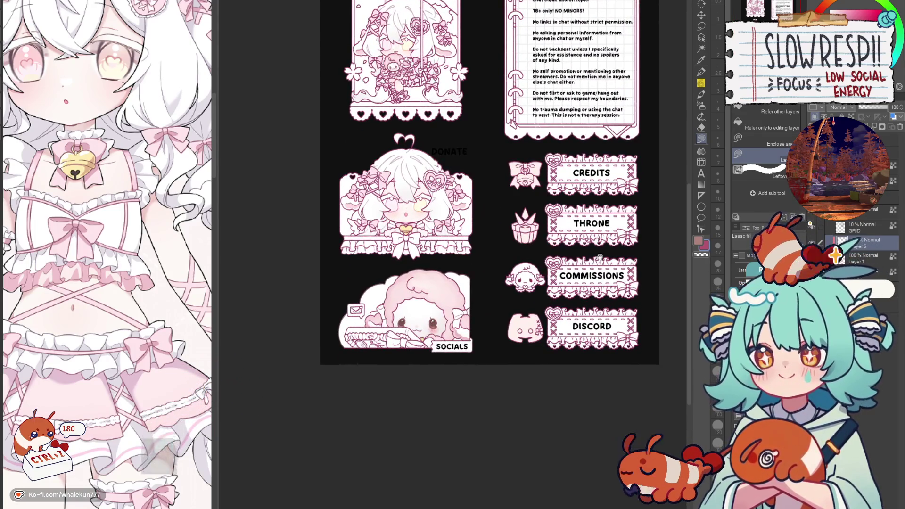
{"action": "key", "text": "p"}
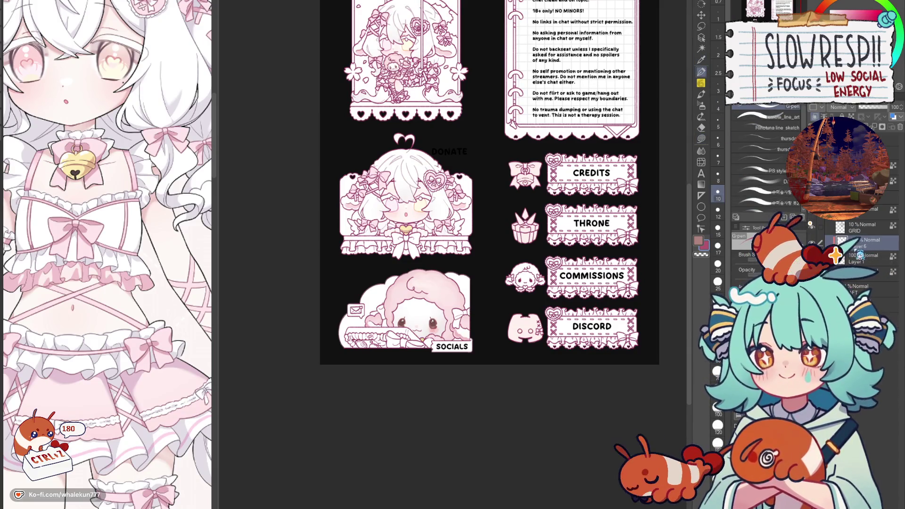
{"action": "left_click", "coordinate": [836, 255]}
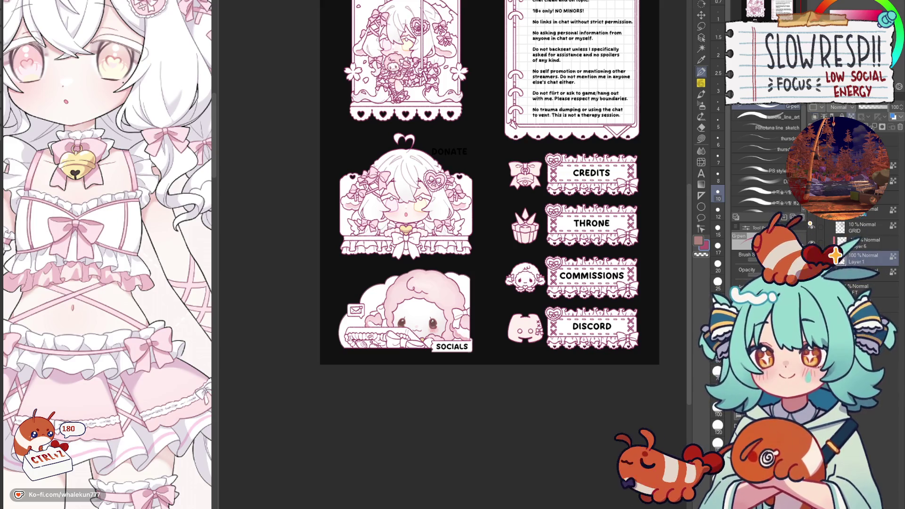
{"action": "key", "text": "g"}
{"action": "scroll", "coordinate": [444, 278], "scroll_direction": "up", "scroll_amount": 5}
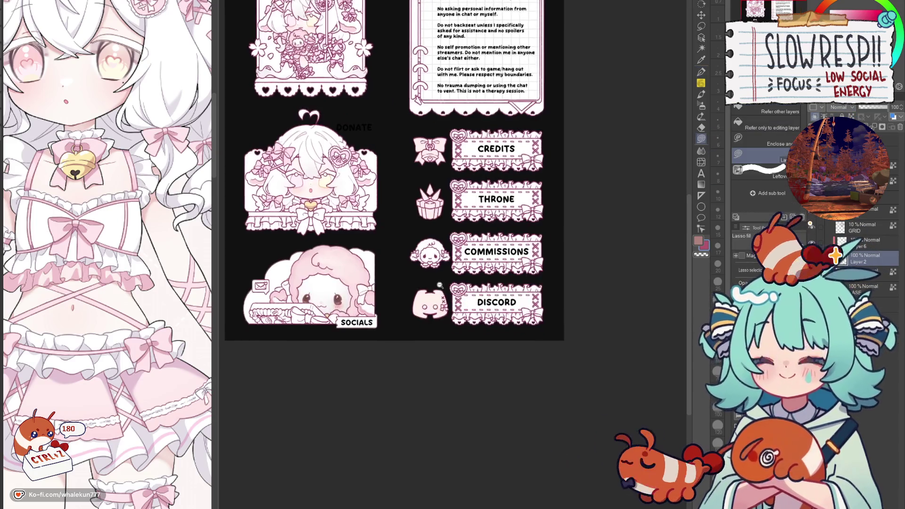
{"action": "scroll", "coordinate": [444, 277], "scroll_direction": "down", "scroll_amount": 5}
{"action": "scroll", "coordinate": [325, 190], "scroll_direction": "up", "scroll_amount": 1}
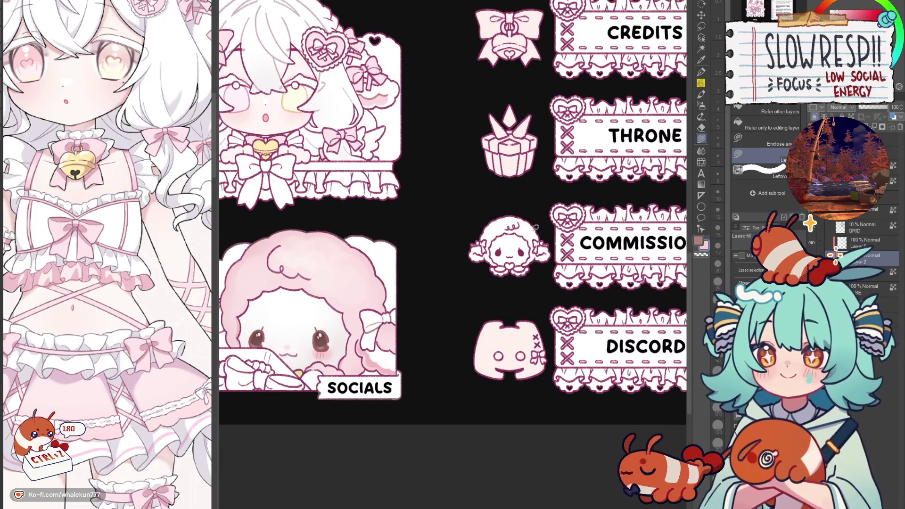
{"action": "mouse_move", "coordinate": [542, 219]}
{"action": "left_mouse_down"}
{"action": "mouse_move", "coordinate": [555, 243]}
{"action": "mouse_move", "coordinate": [472, 283]}
{"action": "mouse_move", "coordinate": [500, 219]}
{"action": "left_mouse_up"}
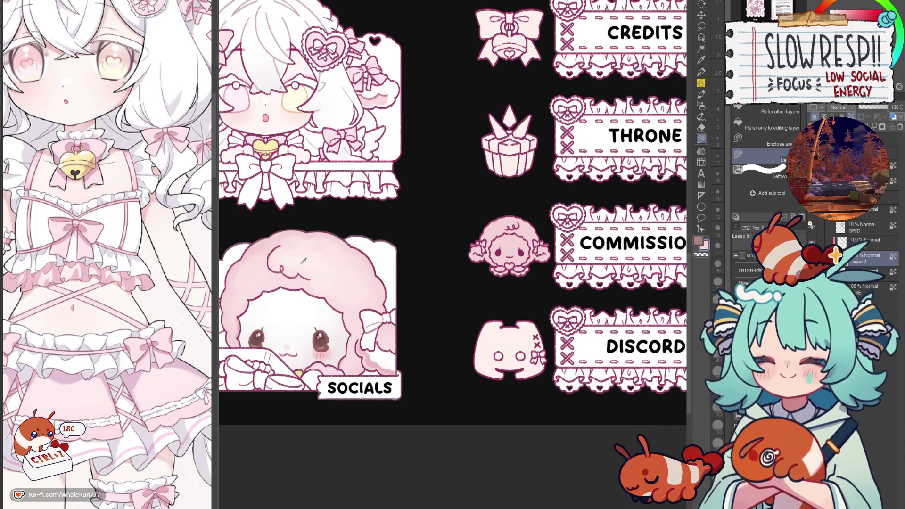
{"action": "scroll", "coordinate": [552, 227], "scroll_direction": "up", "scroll_amount": 3}
With a textured brush in light pink, paint a highlight and an extra curl on the sheep's head.
{"action": "key", "text": "p"}
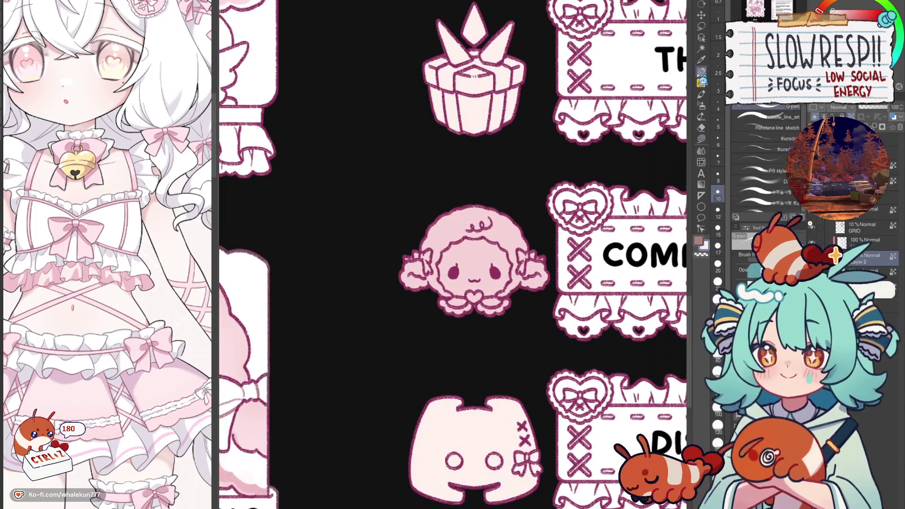
{"action": "left_click", "coordinate": [764, 171]}
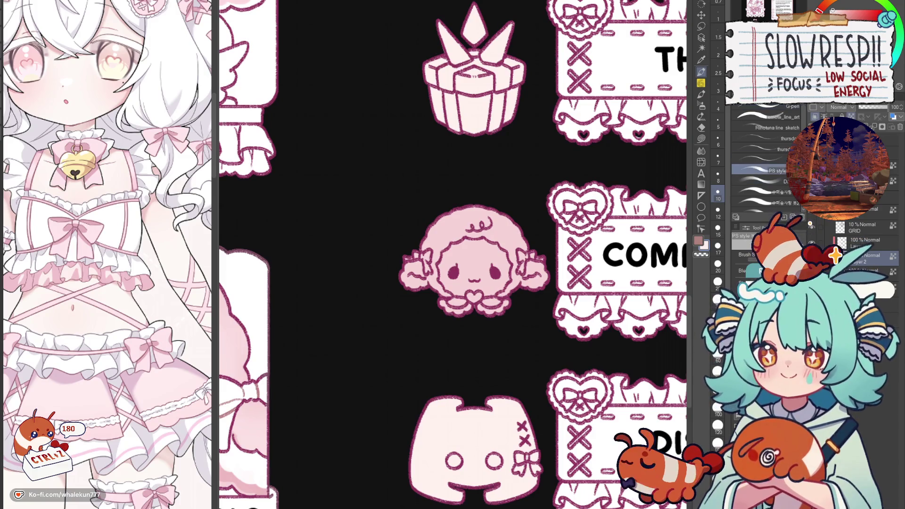
{"action": "scroll", "coordinate": [581, 307], "scroll_direction": "down", "scroll_amount": 5}
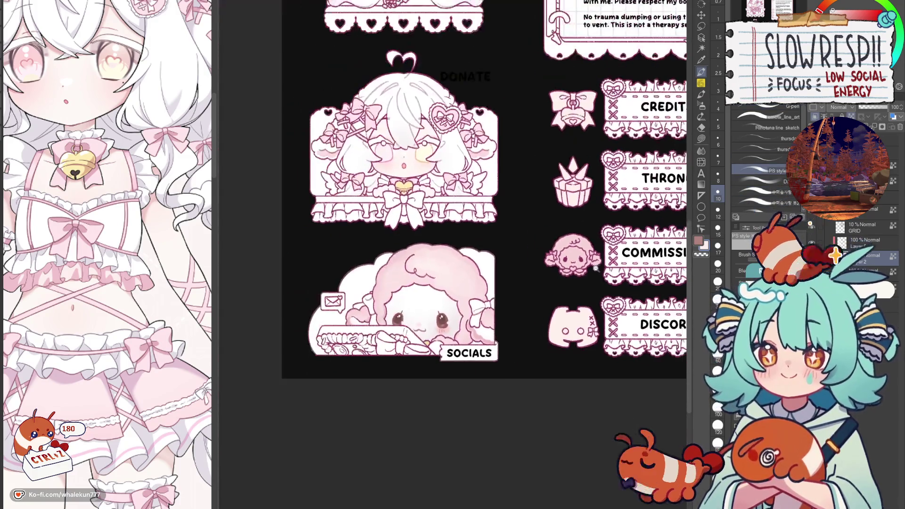
{"action": "scroll", "coordinate": [452, 254], "scroll_direction": "down", "scroll_amount": 3}
{"action": "scroll", "coordinate": [583, 217], "scroll_direction": "up", "scroll_amount": 5}
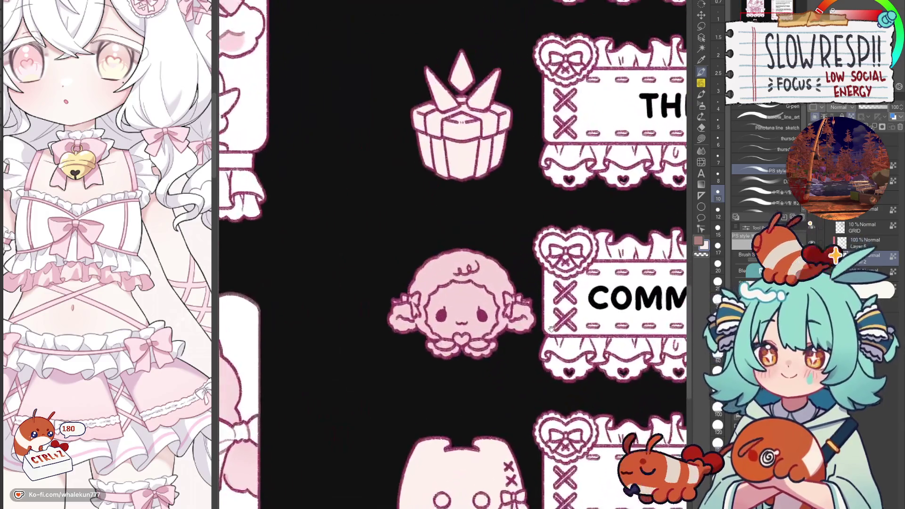
{"action": "left_click", "coordinate": [759, 159]}
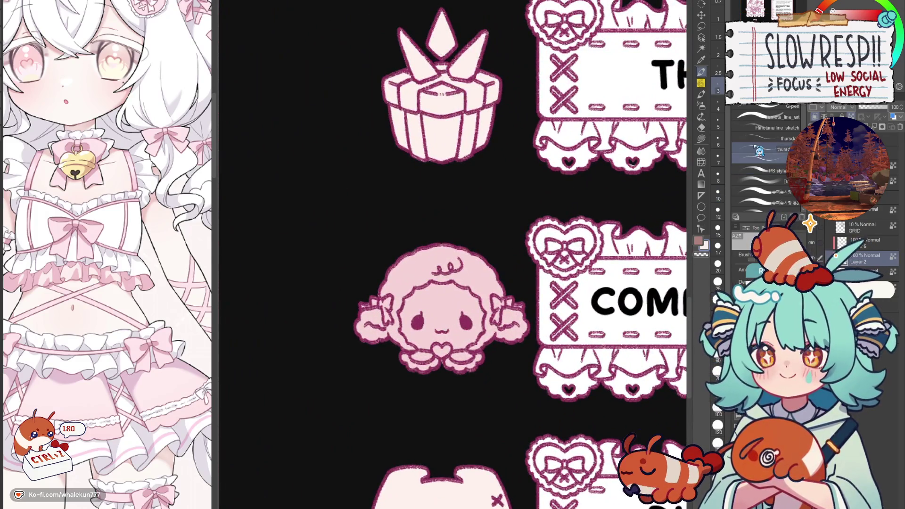
{"action": "key", "text": "bracketright"}
{"action": "left_click", "coordinate": [444, 260], "text": "alt"}
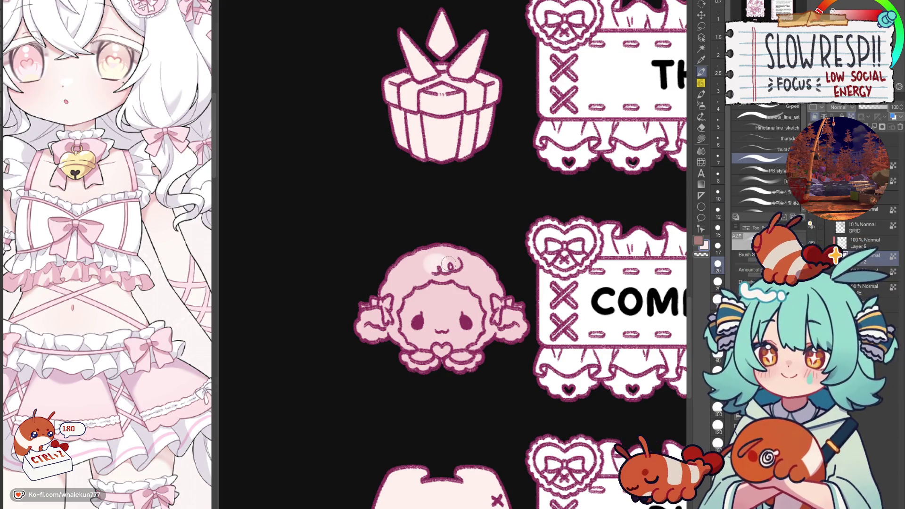
{"action": "left_click_drag", "start_coordinate": [427, 266], "coordinate": [401, 282]}
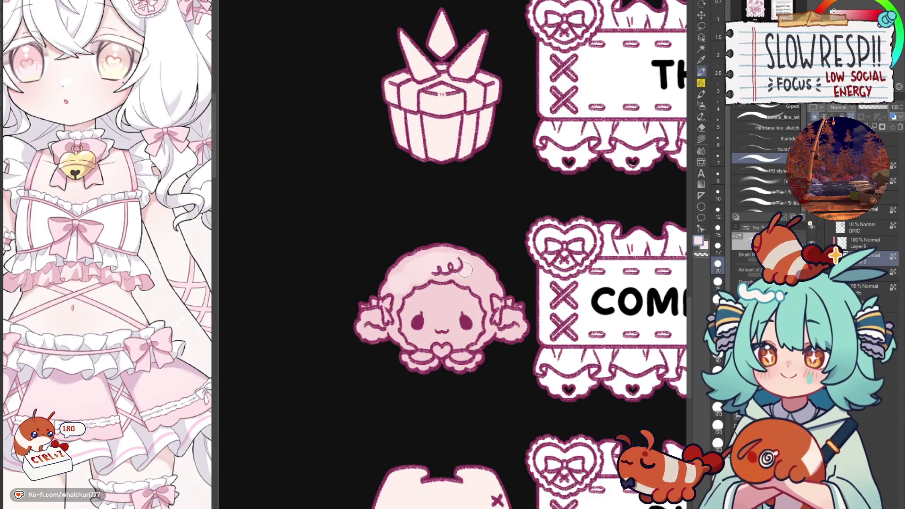
{"action": "left_click_drag", "start_coordinate": [432, 272], "coordinate": [440, 267]}
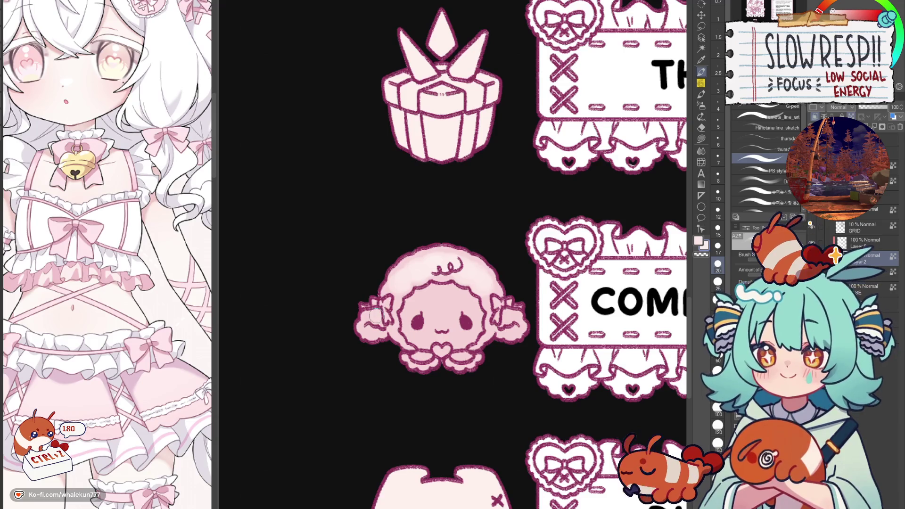
{"action": "key", "text": "bracketleft"}
{"action": "key", "text": "bracketleft"}
{"action": "key", "text": "bracketleft"}
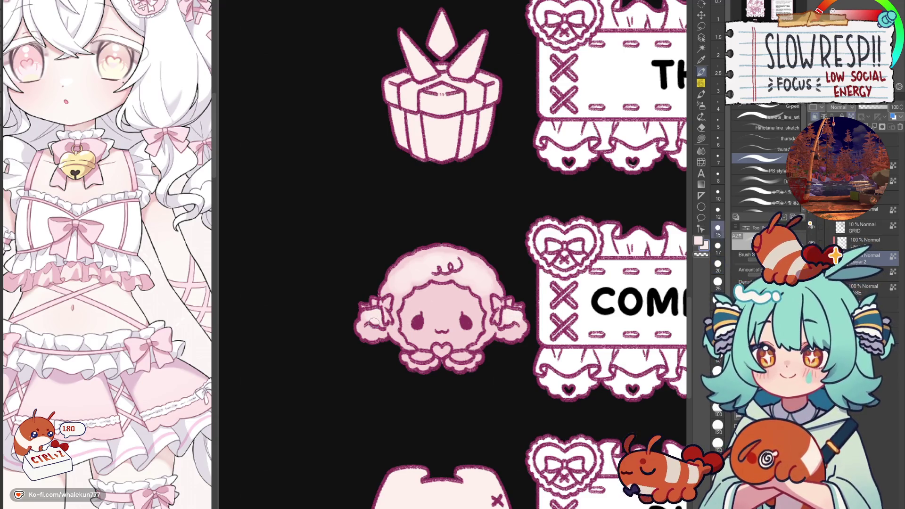
Compare the icon against the SOCIALS sheep artwork in the other file tab.
{"action": "key", "text": "ctrl+Tab"}
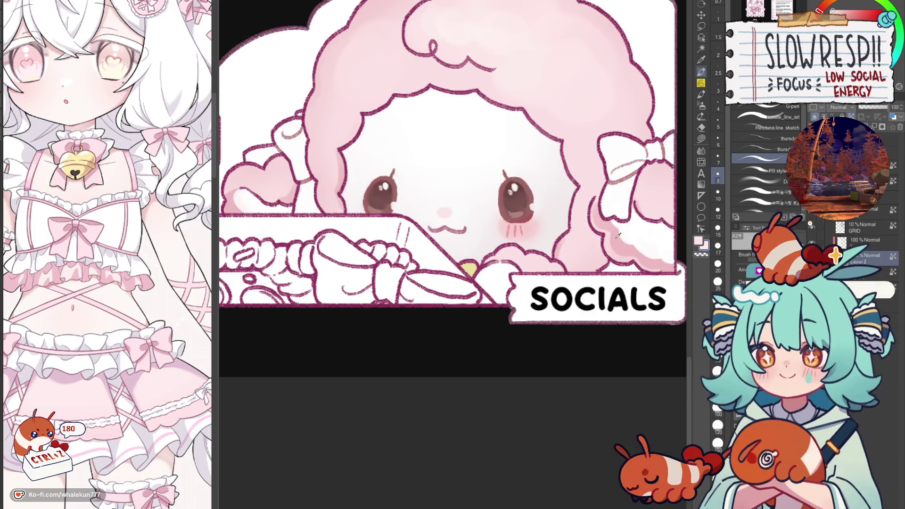
{"action": "key", "text": "ctrl+Tab"}
{"action": "scroll", "coordinate": [495, 308], "scroll_direction": "down", "scroll_amount": 3}
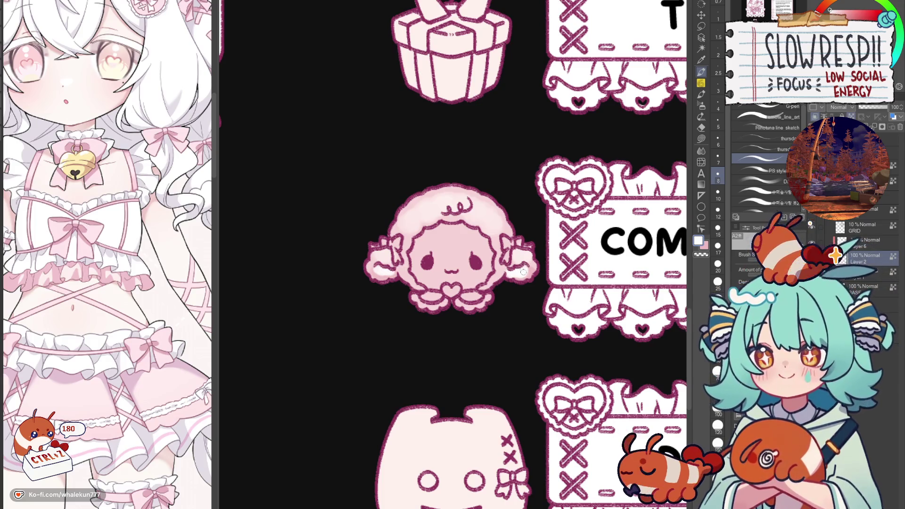
{"action": "key", "text": "ctrl+Tab"}
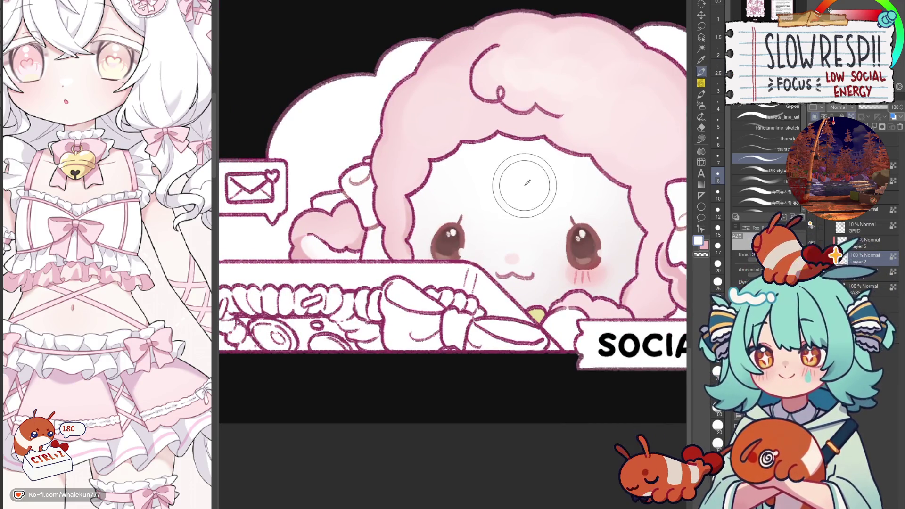
{"action": "key", "text": "ctrl+Tab"}
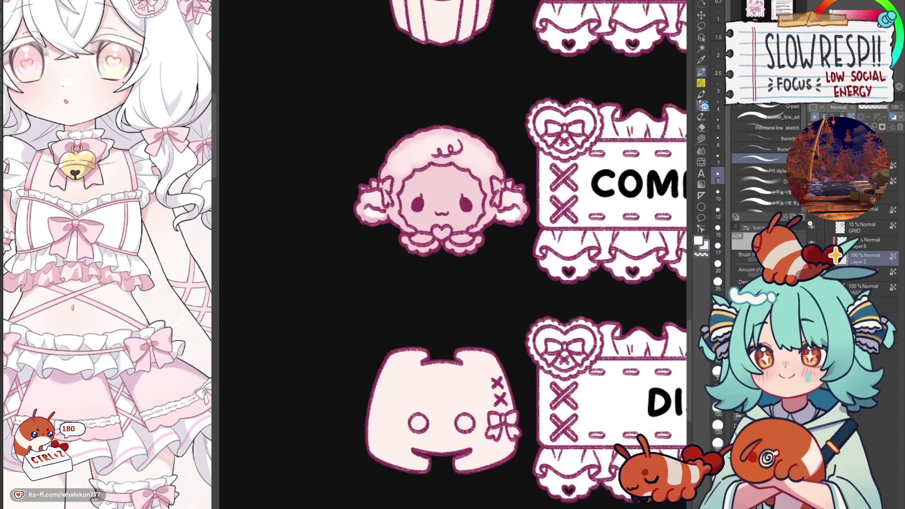
Lasso-fill the Commissions sheep's face and lower face with a paler white tone.
{"action": "left_click", "coordinate": [701, 138]}
{"action": "scroll", "coordinate": [431, 240], "scroll_direction": "up", "scroll_amount": 2}
{"action": "scroll", "coordinate": [431, 240], "scroll_direction": "up", "scroll_amount": 3}
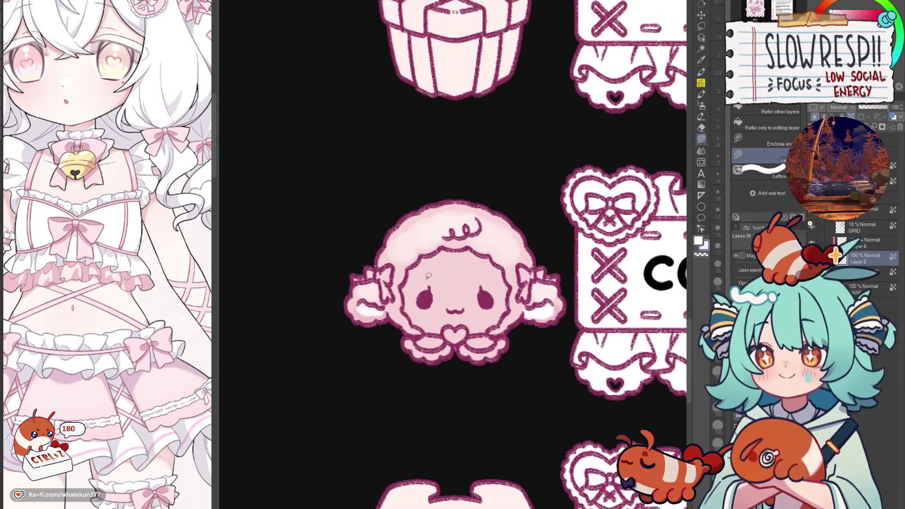
{"action": "mouse_move", "coordinate": [436, 250]}
{"action": "left_mouse_down"}
{"action": "mouse_move", "coordinate": [412, 265]}
{"action": "mouse_move", "coordinate": [404, 306]}
{"action": "mouse_move", "coordinate": [436, 334]}
{"action": "mouse_move", "coordinate": [471, 320]}
{"action": "mouse_move", "coordinate": [464, 246]}
{"action": "mouse_move", "coordinate": [492, 255]}
{"action": "mouse_move", "coordinate": [512, 291]}
{"action": "mouse_move", "coordinate": [507, 315]}
{"action": "mouse_move", "coordinate": [488, 330]}
{"action": "mouse_move", "coordinate": [455, 338]}
{"action": "left_mouse_up"}
{"action": "left_click_drag", "start_coordinate": [486, 238], "coordinate": [503, 204]}
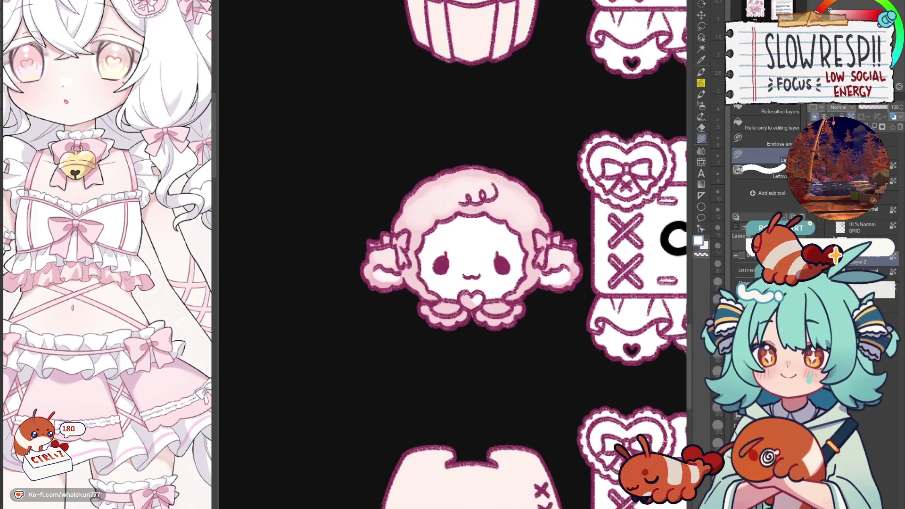
{"action": "mouse_move", "coordinate": [488, 282]}
{"action": "left_mouse_down"}
{"action": "mouse_move", "coordinate": [511, 333]}
{"action": "mouse_move", "coordinate": [517, 301]}
{"action": "left_mouse_up"}
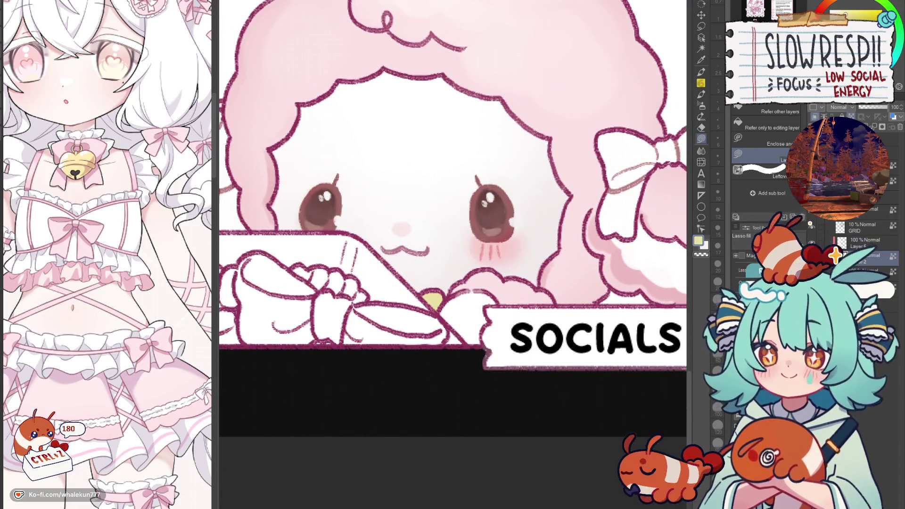
{"action": "scroll", "coordinate": [452, 255], "scroll_direction": "down", "scroll_amount": 5}
{"action": "mouse_move", "coordinate": [521, 427]}
{"action": "left_mouse_down"}
{"action": "mouse_move", "coordinate": [521, 185]}
{"action": "mouse_move", "coordinate": [552, 469]}
{"action": "left_mouse_up"}
{"action": "key", "text": "p"}
{"action": "scroll", "coordinate": [521, 185], "scroll_direction": "up", "scroll_amount": 2}
{"action": "left_click_drag", "start_coordinate": [466, 318], "coordinate": [524, 326]}
Fill the small heart under the sheep's chin pale yellow.
{"action": "left_click", "coordinate": [493, 337], "text": "alt"}
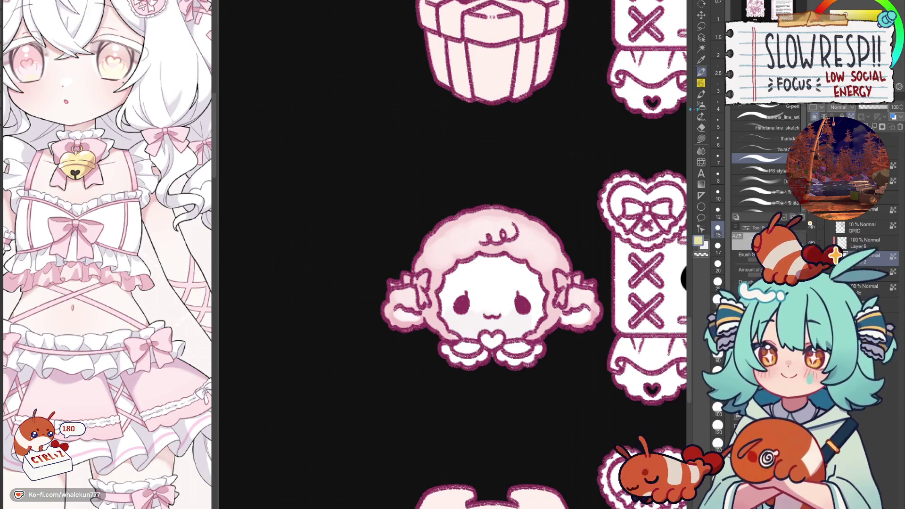
{"action": "left_click", "coordinate": [701, 138]}
{"action": "left_click_drag", "start_coordinate": [504, 331], "coordinate": [503, 322]}
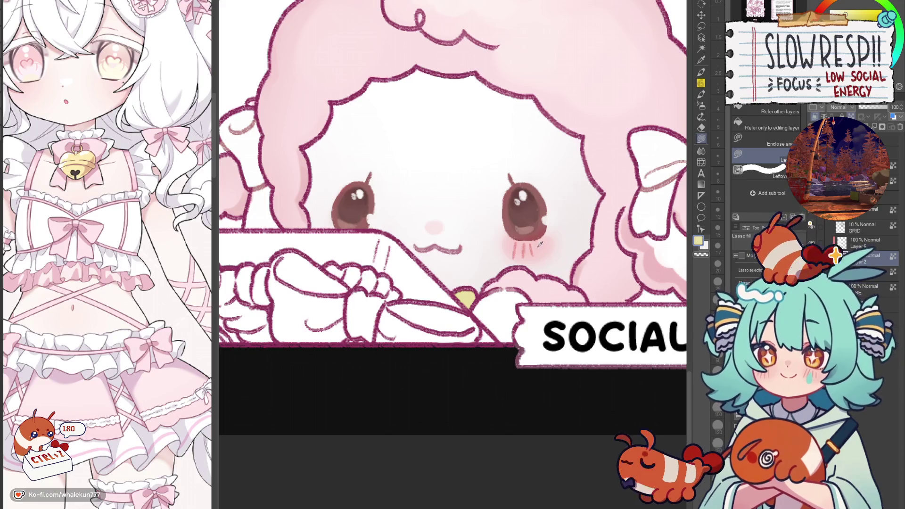
Sample pink from the SOCIALS sheep and airbrush soft blush under the sheep's eye.
{"action": "left_click", "coordinate": [537, 243], "text": "alt"}
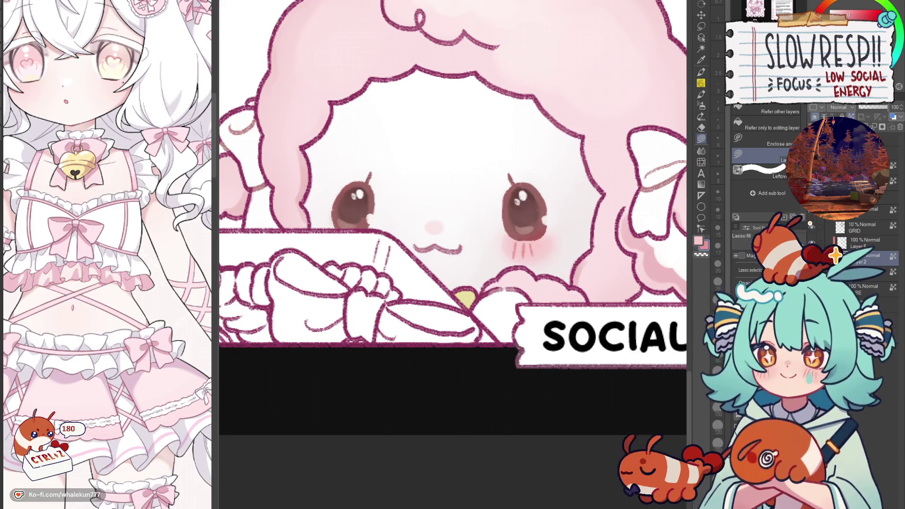
{"action": "scroll", "coordinate": [453, 255], "scroll_direction": "down", "scroll_amount": 3}
{"action": "left_click", "coordinate": [701, 104]}
{"action": "scroll", "coordinate": [399, 263], "scroll_direction": "down", "scroll_amount": 3}
{"action": "key", "text": "bracketleft"}
{"action": "key", "text": "bracketright"}
{"action": "key", "text": "bracketright"}
{"action": "key", "text": "bracketright"}
{"action": "mouse_move", "coordinate": [457, 280]}
{"action": "left_mouse_down"}
{"action": "mouse_move", "coordinate": [465, 293]}
{"action": "mouse_move", "coordinate": [455, 288]}
{"action": "left_mouse_up"}
{"action": "key", "text": "p"}
{"action": "key", "text": "bracketleft"}
{"action": "key", "text": "bracketleft"}
{"action": "key", "text": "bracketleft"}
{"action": "key", "text": "ctrl+z"}
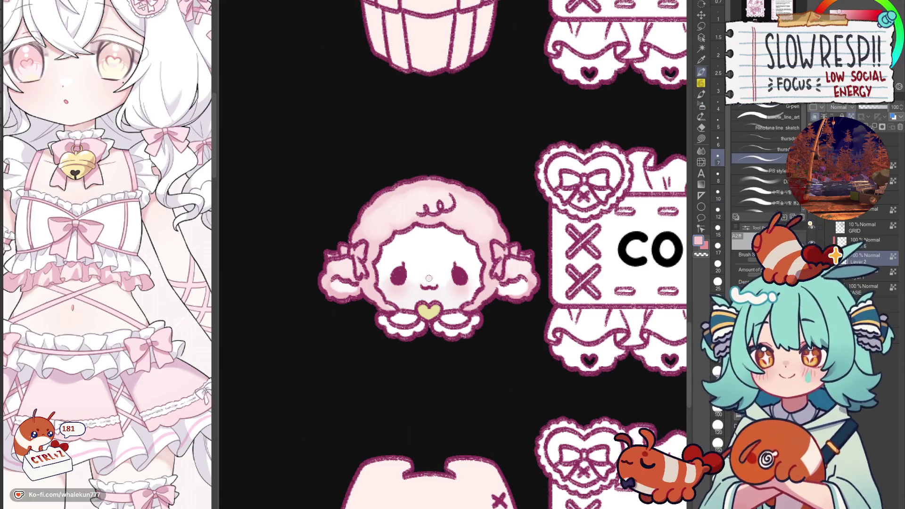
Hatch pink blush marks under the sheep's eye with the soft pencil.
{"action": "key", "text": "p"}
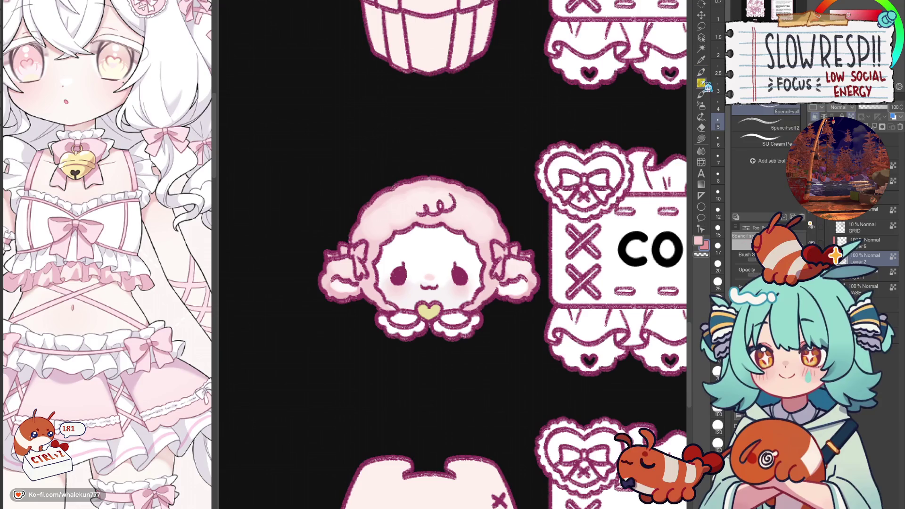
{"action": "left_click_drag", "start_coordinate": [454, 287], "coordinate": [455, 293]}
{"action": "left_click_drag", "start_coordinate": [457, 287], "coordinate": [460, 292]}
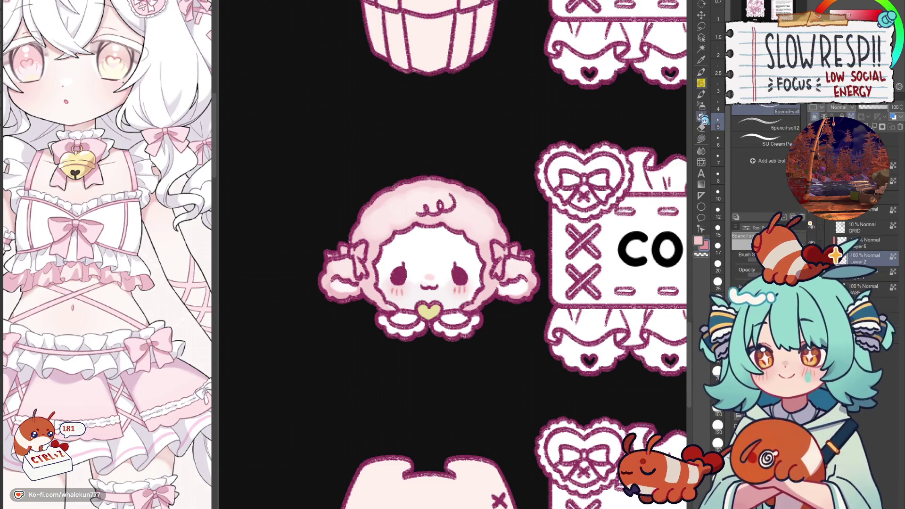
Lasso-fill the sheep's left ribbon with a light colour, discarding the mouth retouch.
{"action": "key", "text": "g"}
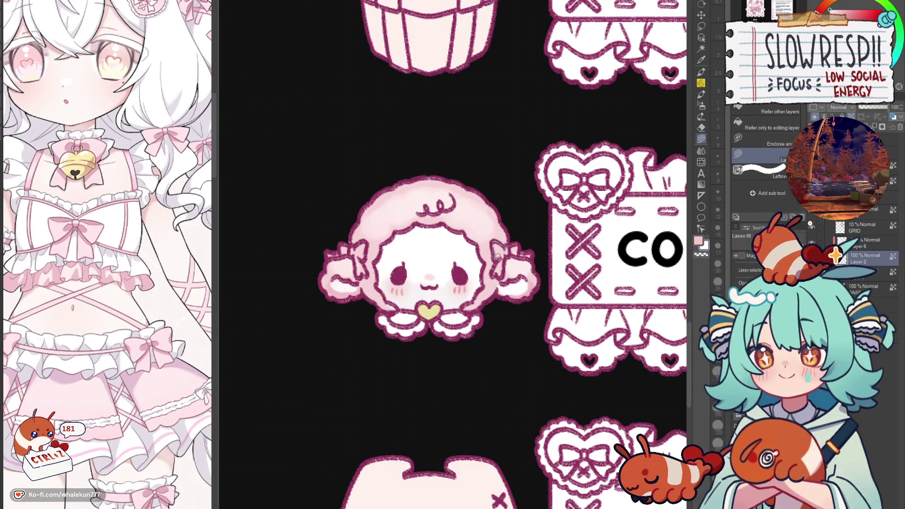
{"action": "left_click_drag", "start_coordinate": [443, 266], "coordinate": [519, 304]}
{"action": "left_click_drag", "start_coordinate": [442, 310], "coordinate": [401, 276]}
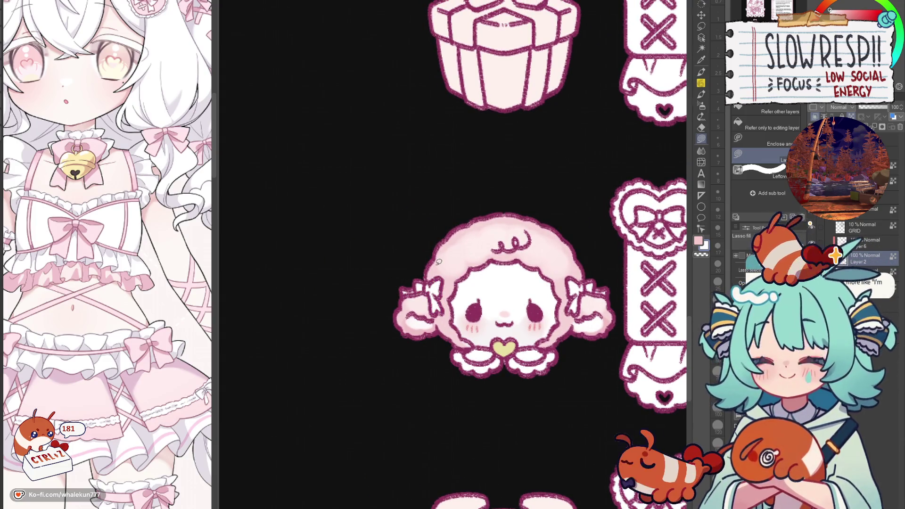
{"action": "scroll", "coordinate": [438, 261], "scroll_direction": "down", "scroll_amount": 5}
{"action": "scroll", "coordinate": [446, 272], "scroll_direction": "up", "scroll_amount": 3}
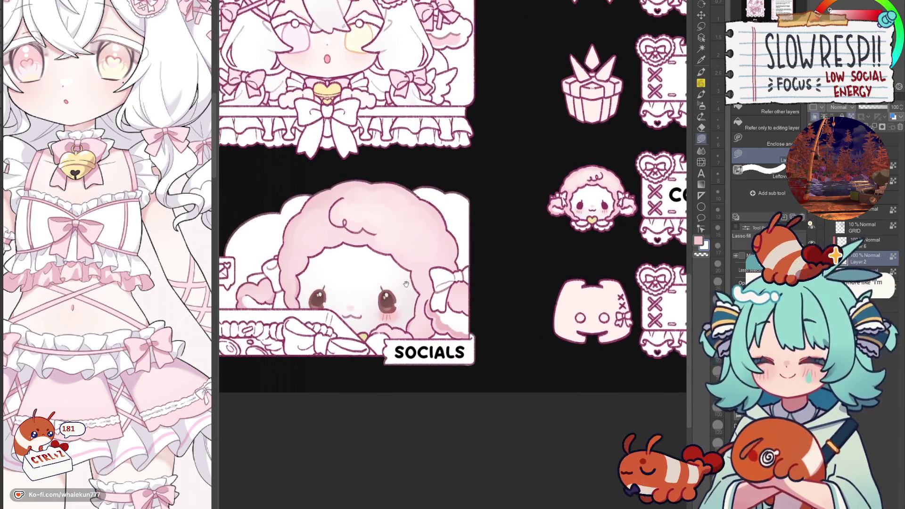
{"action": "scroll", "coordinate": [408, 286], "scroll_direction": "up", "scroll_amount": 2}
{"action": "mouse_move", "coordinate": [318, 359]}
{"action": "left_mouse_down"}
{"action": "mouse_move", "coordinate": [283, 373]}
{"action": "mouse_move", "coordinate": [313, 351]}
{"action": "left_mouse_up"}
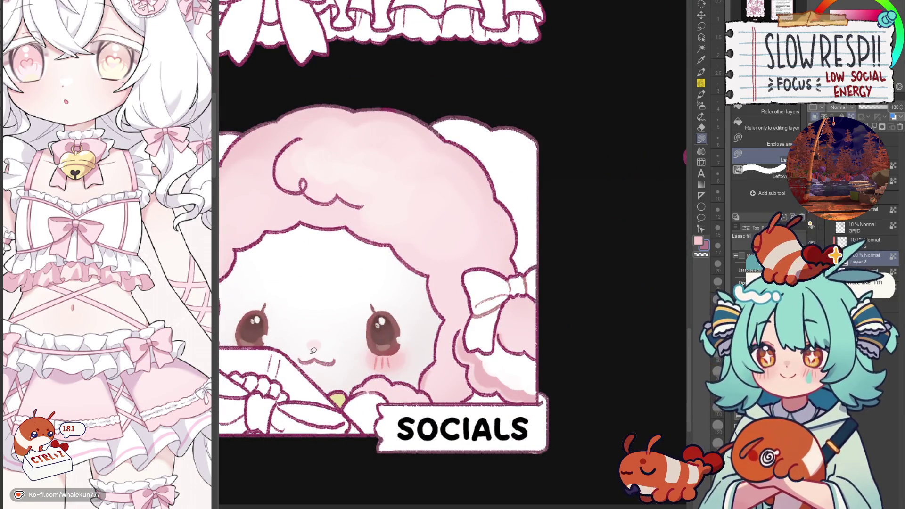
{"action": "key", "text": "ctrl+z"}
{"action": "scroll", "coordinate": [424, 264], "scroll_direction": "down", "scroll_amount": 3}
{"action": "scroll", "coordinate": [424, 264], "scroll_direction": "up", "scroll_amount": 2}
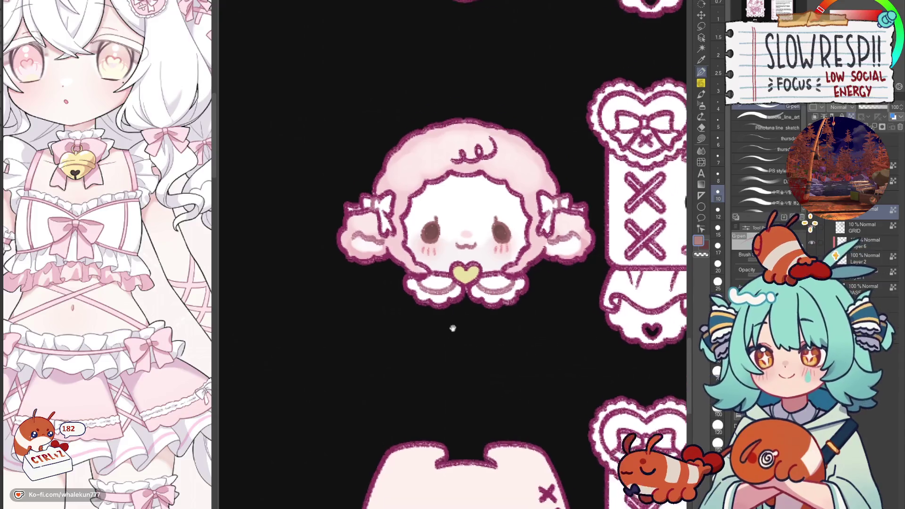
Undo the recent stray strokes on the sheep.
{"action": "key", "text": "p"}
{"action": "key", "text": "bracketleft"}
{"action": "key", "text": "bracketleft"}
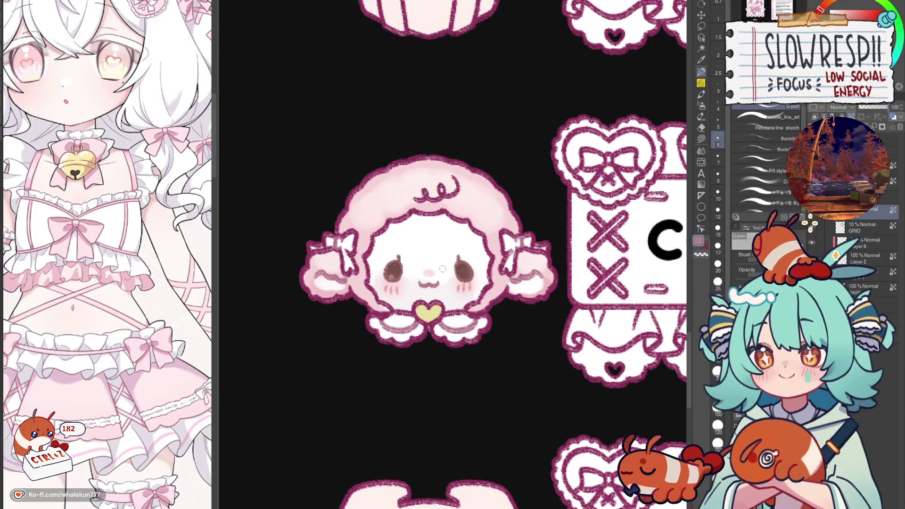
{"action": "key", "text": "ctrl+z"}
{"action": "key", "text": "ctrl+z"}
{"action": "key", "text": "bracketleft"}
{"action": "key", "text": "bracketleft"}
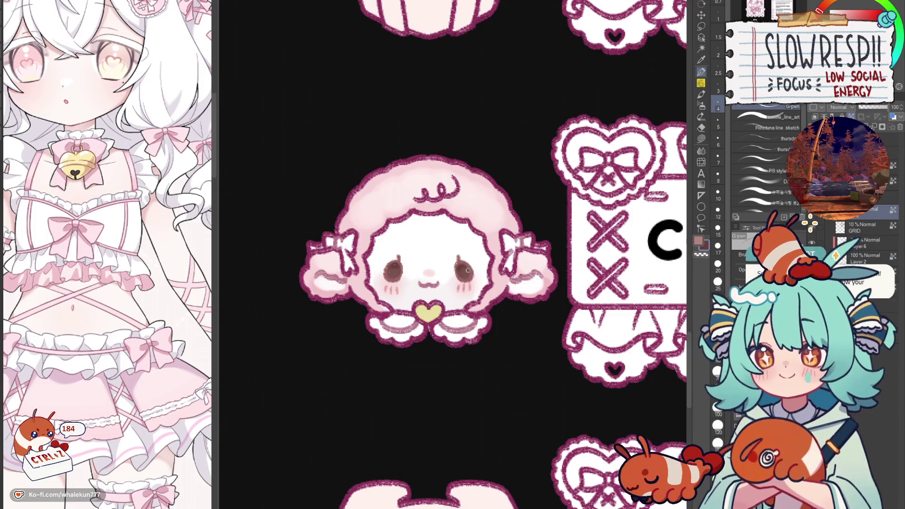
{"action": "key", "text": "j"}
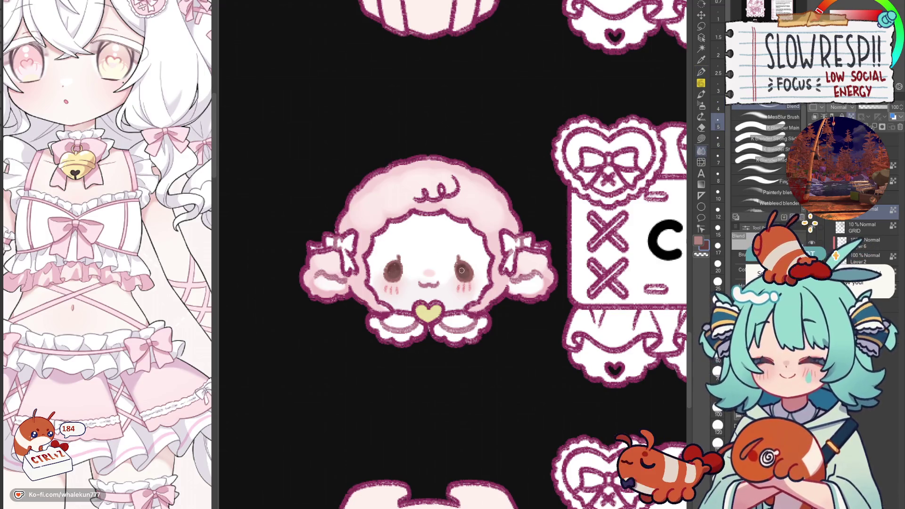
Set up a small white G-pen for the eye highlights.
{"action": "left_click", "coordinate": [701, 72]}
{"action": "left_click", "coordinate": [755, 159]}
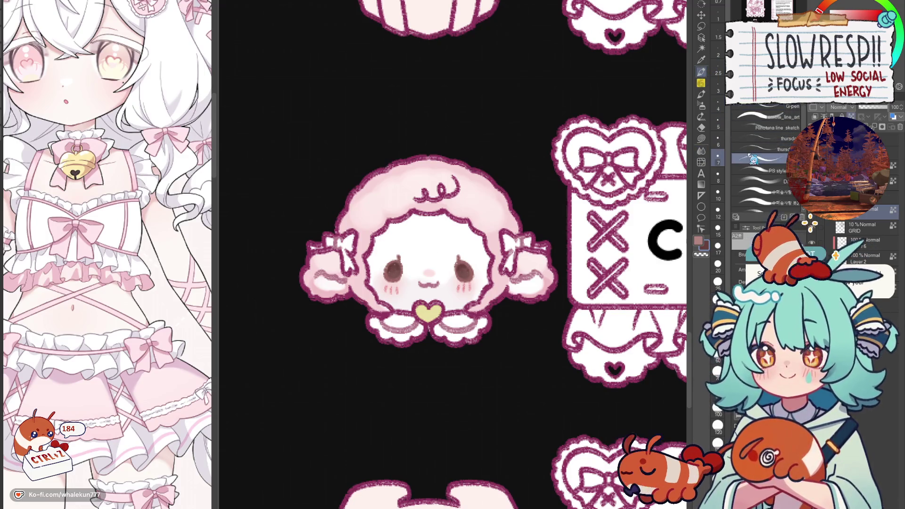
{"action": "key", "text": "bracketleft"}
{"action": "key", "text": "bracketleft"}
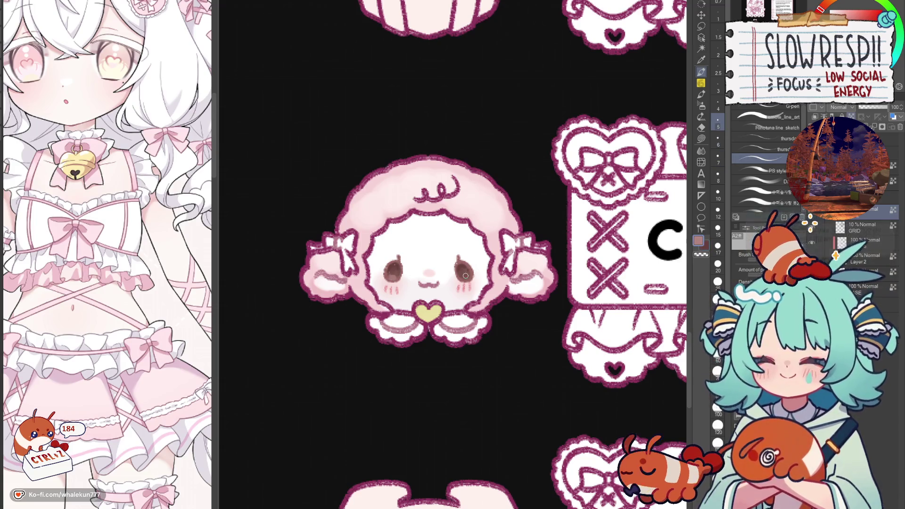
{"action": "left_click", "coordinate": [464, 277], "text": "alt"}
{"action": "key", "text": "p"}
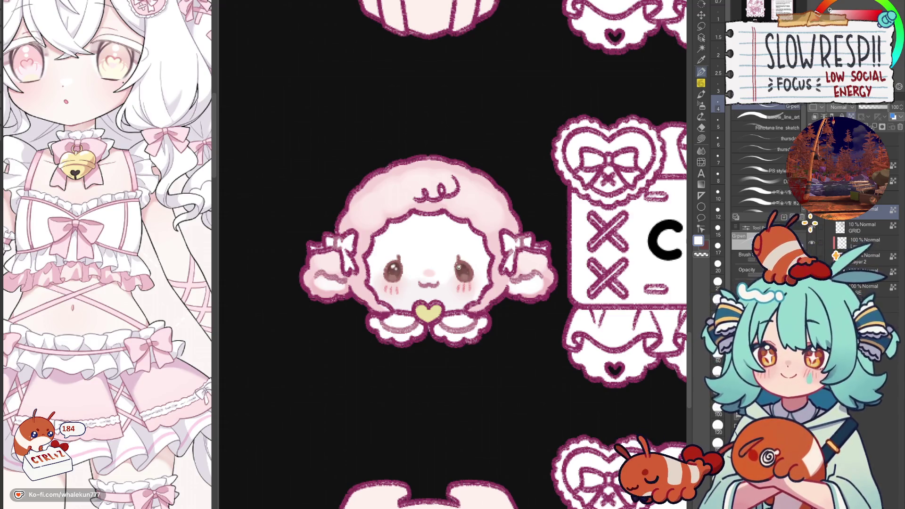
{"action": "scroll", "coordinate": [505, 242], "scroll_direction": "down", "scroll_amount": 5}
{"action": "scroll", "coordinate": [504, 241], "scroll_direction": "up", "scroll_amount": 5}
{"action": "scroll", "coordinate": [487, 274], "scroll_direction": "up", "scroll_amount": 1}
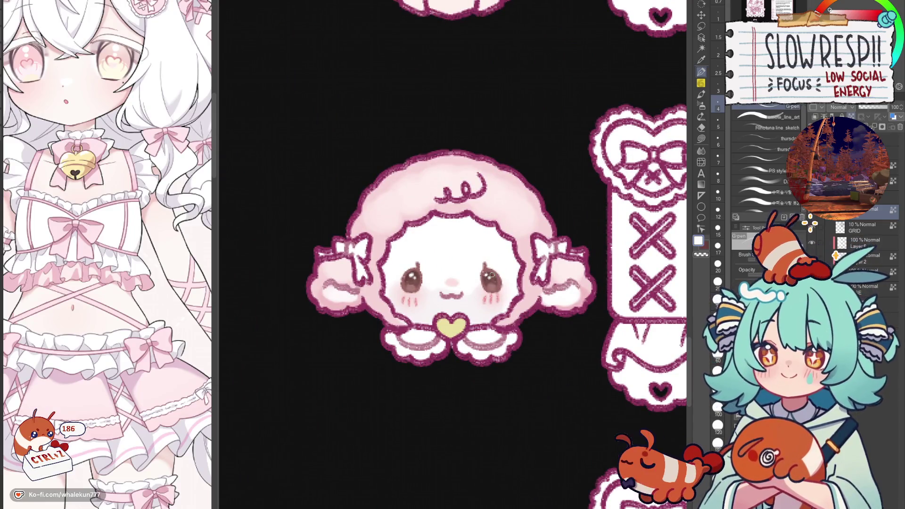
{"action": "scroll", "coordinate": [489, 275], "scroll_direction": "down", "scroll_amount": 5}
{"action": "scroll", "coordinate": [471, 353], "scroll_direction": "up", "scroll_amount": 2}
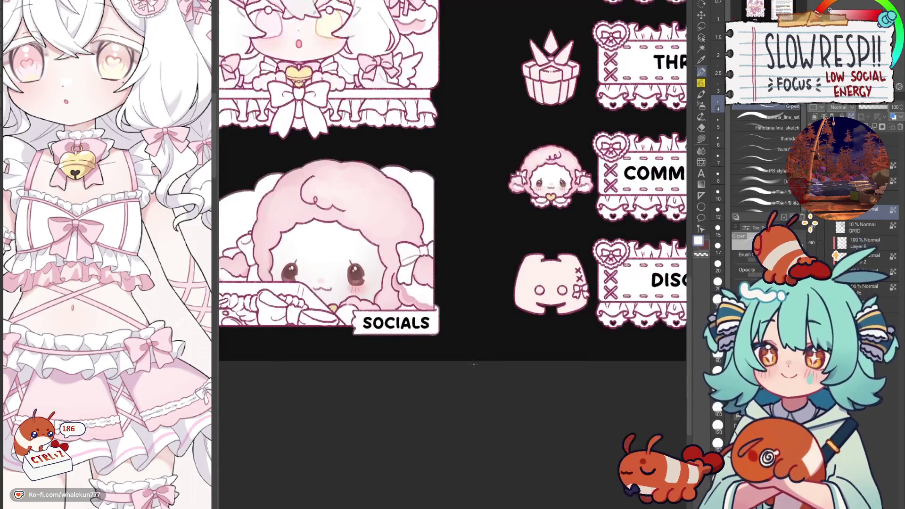
{"action": "scroll", "coordinate": [493, 259], "scroll_direction": "up", "scroll_amount": 4}
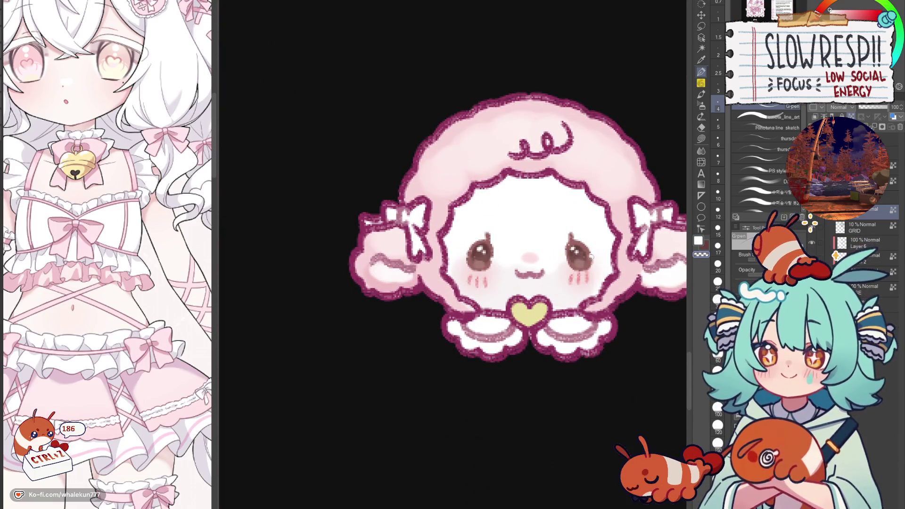
{"action": "scroll", "coordinate": [565, 250], "scroll_direction": "down", "scroll_amount": 5}
{"action": "scroll", "coordinate": [437, 233], "scroll_direction": "up", "scroll_amount": 5}
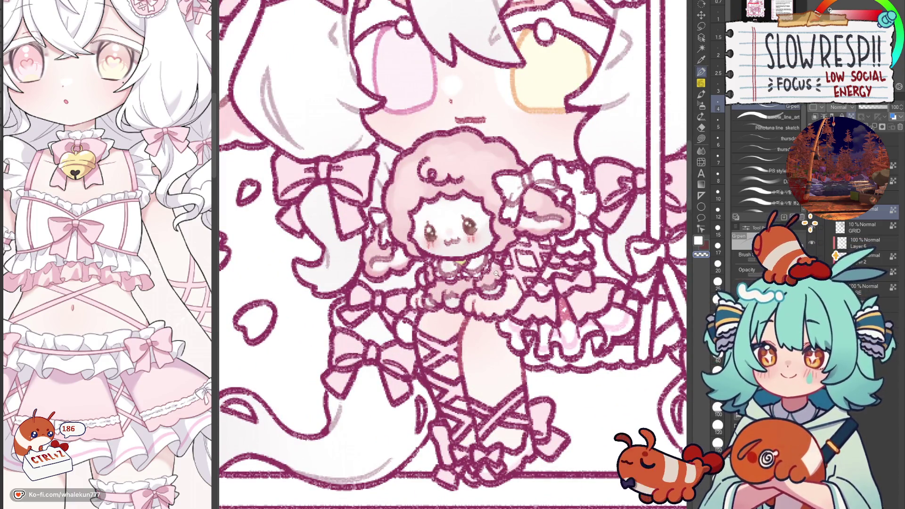
Pick the dark red line colour and the soft pencil brush.
{"action": "scroll", "coordinate": [495, 272], "scroll_direction": "down", "scroll_amount": 5}
{"action": "scroll", "coordinate": [492, 279], "scroll_direction": "up", "scroll_amount": 5}
{"action": "left_click_drag", "start_coordinate": [483, 356], "coordinate": [440, 384]}
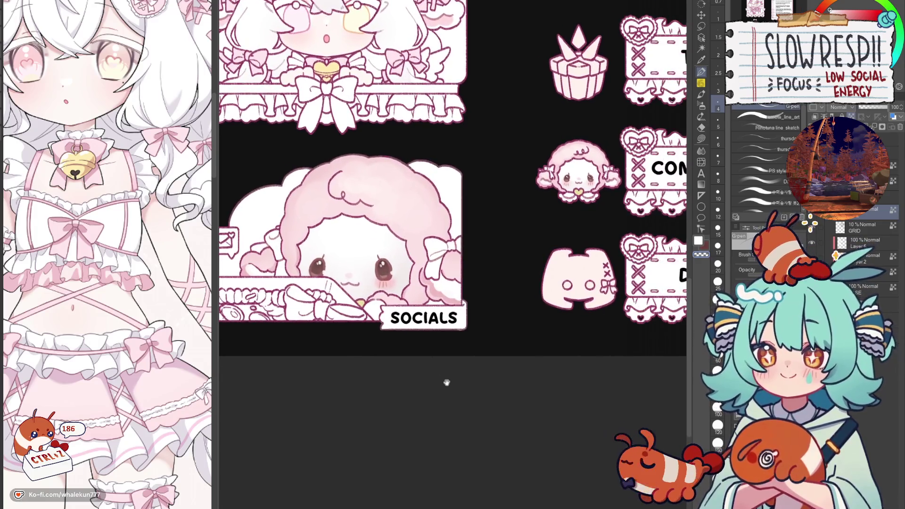
{"action": "left_click_drag", "start_coordinate": [521, 305], "coordinate": [472, 399]}
{"action": "scroll", "coordinate": [477, 261], "scroll_direction": "up", "scroll_amount": 4}
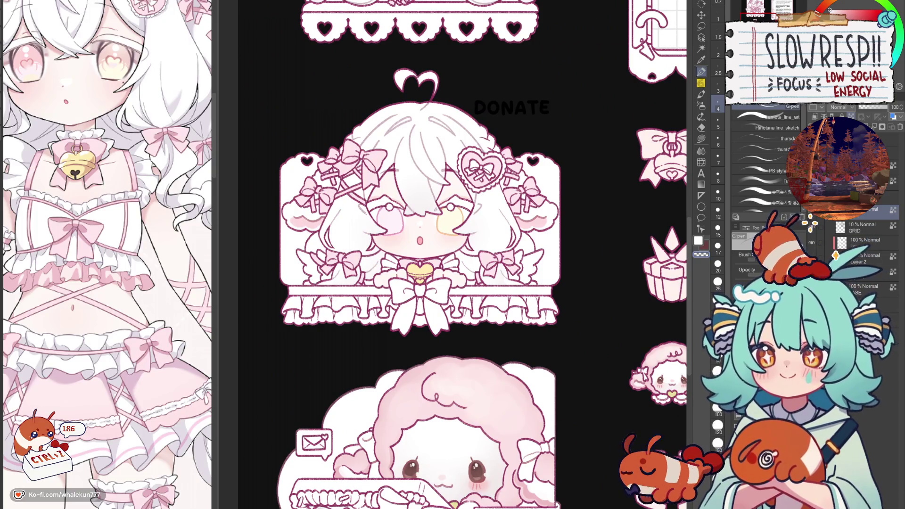
{"action": "scroll", "coordinate": [430, 217], "scroll_direction": "up", "scroll_amount": 4}
{"action": "left_click", "coordinate": [547, 200], "text": "alt"}
{"action": "left_click", "coordinate": [701, 94]}
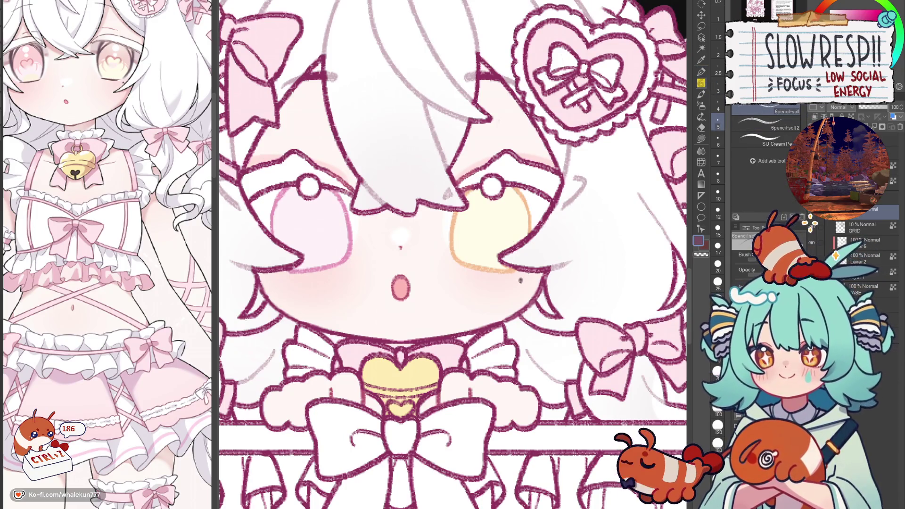
Choose a medium pink with a smaller pencil and undo the trial strokes.
{"action": "scroll", "coordinate": [521, 280], "scroll_direction": "down", "scroll_amount": 3}
{"action": "scroll", "coordinate": [564, 245], "scroll_direction": "up", "scroll_amount": 3}
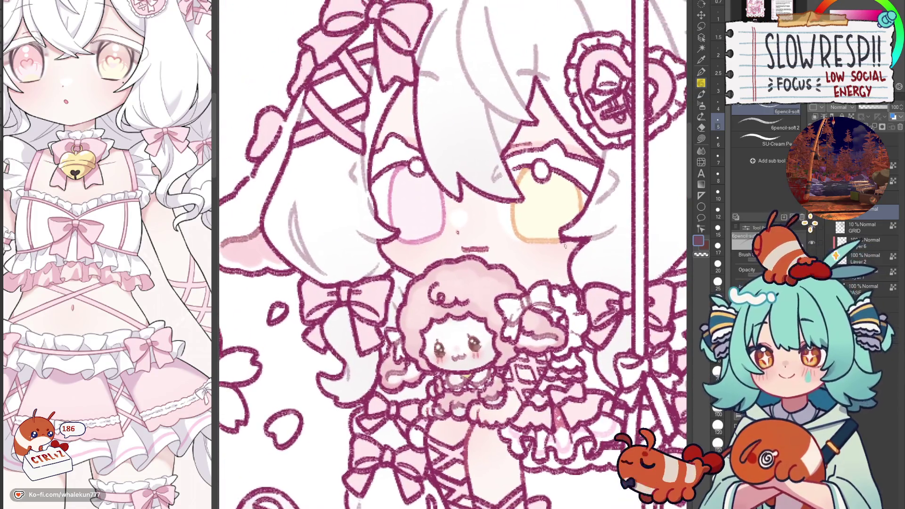
{"action": "scroll", "coordinate": [595, 230], "scroll_direction": "down", "scroll_amount": 4}
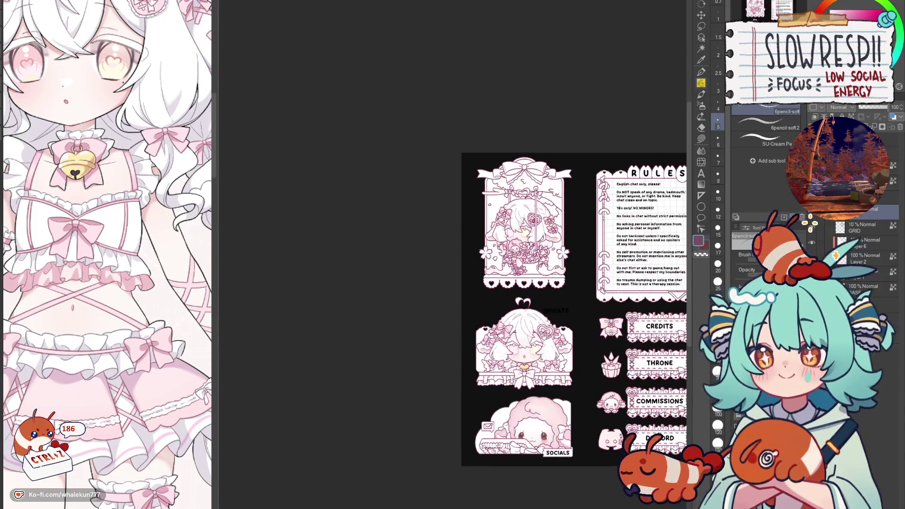
{"action": "scroll", "coordinate": [542, 253], "scroll_direction": "up", "scroll_amount": 4}
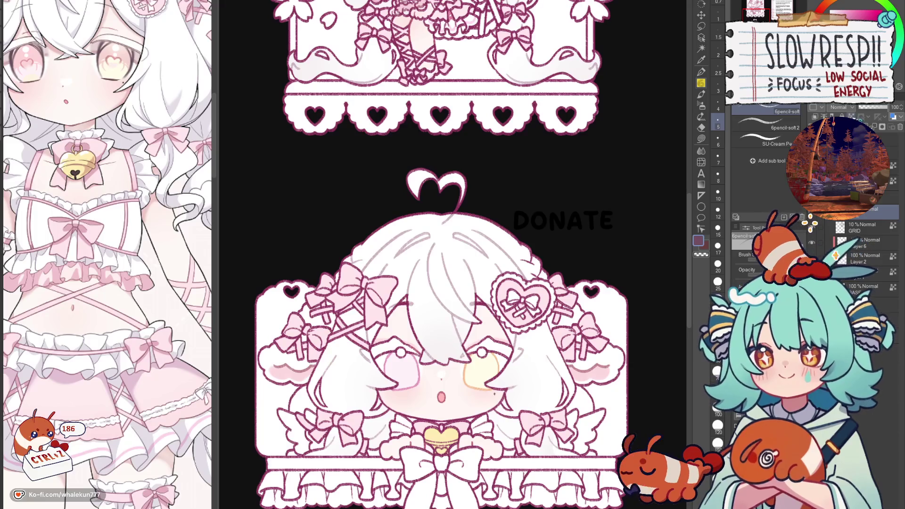
{"action": "mouse_move", "coordinate": [465, 1]}
{"action": "left_mouse_down"}
{"action": "mouse_move", "coordinate": [491, 139]}
{"action": "mouse_move", "coordinate": [539, 166]}
{"action": "left_mouse_up"}
{"action": "scroll", "coordinate": [538, 166], "scroll_direction": "up", "scroll_amount": 5}
{"action": "left_click", "coordinate": [536, 294], "text": "alt"}
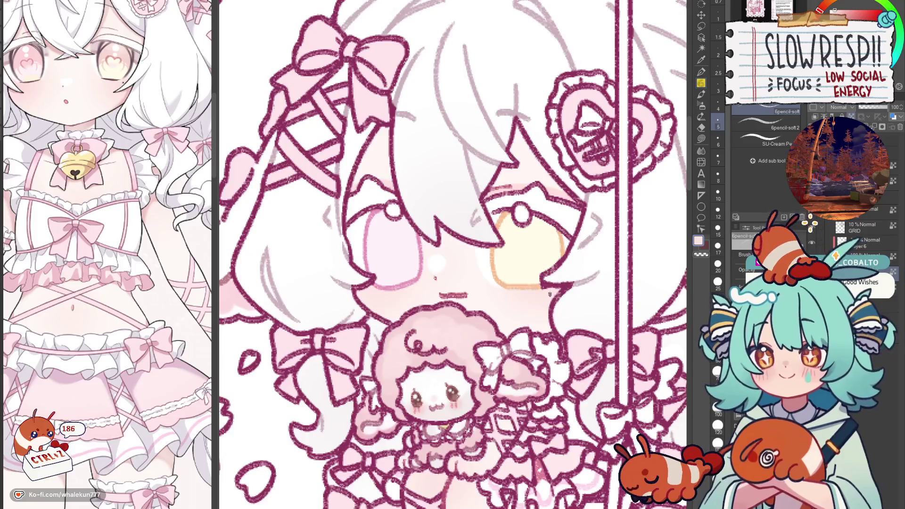
{"action": "left_click", "coordinate": [549, 294], "text": "alt"}
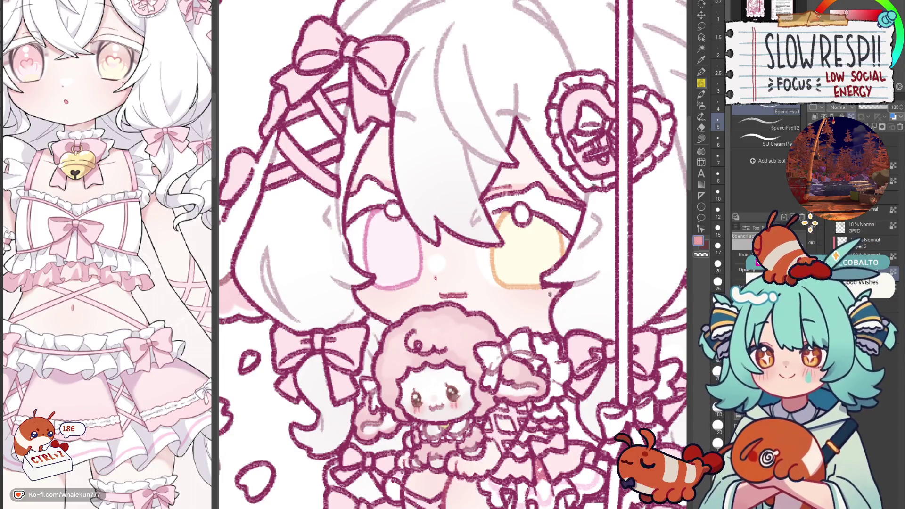
{"action": "key", "text": "bracketleft"}
{"action": "key", "text": "bracketleft"}
{"action": "key", "text": "bracketleft"}
{"action": "left_click_drag", "start_coordinate": [501, 315], "coordinate": [513, 297]}
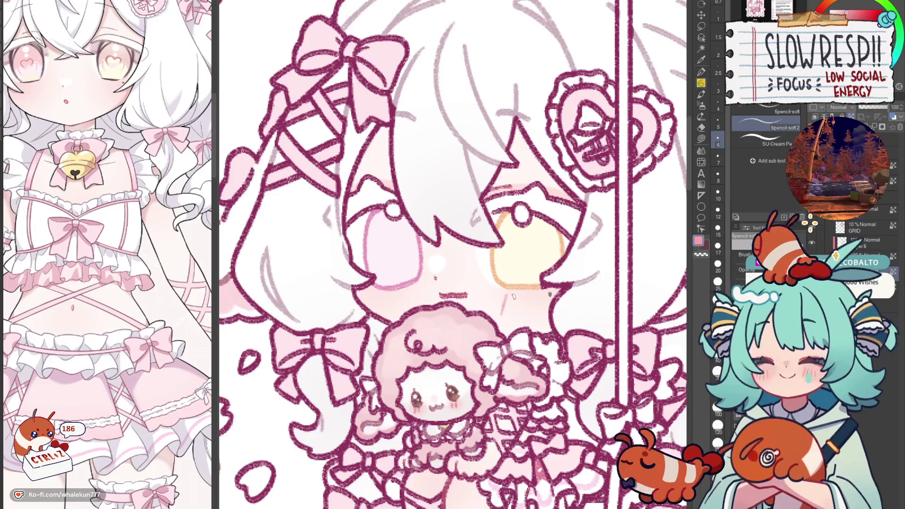
{"action": "scroll", "coordinate": [549, 281], "scroll_direction": "down", "scroll_amount": 5}
{"action": "scroll", "coordinate": [535, 282], "scroll_direction": "up", "scroll_amount": 5}
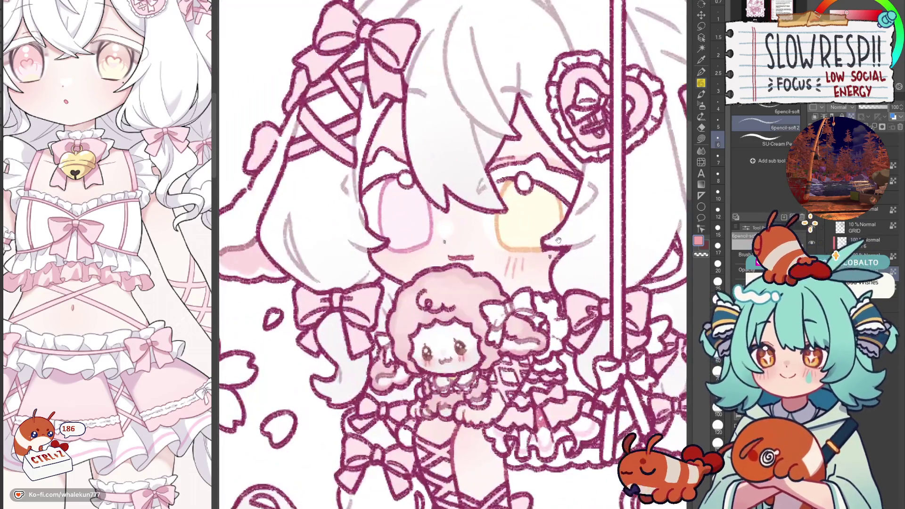
{"action": "key", "text": "ctrl+z"}
{"action": "key", "text": "ctrl+z"}
{"action": "key", "text": "ctrl+z"}
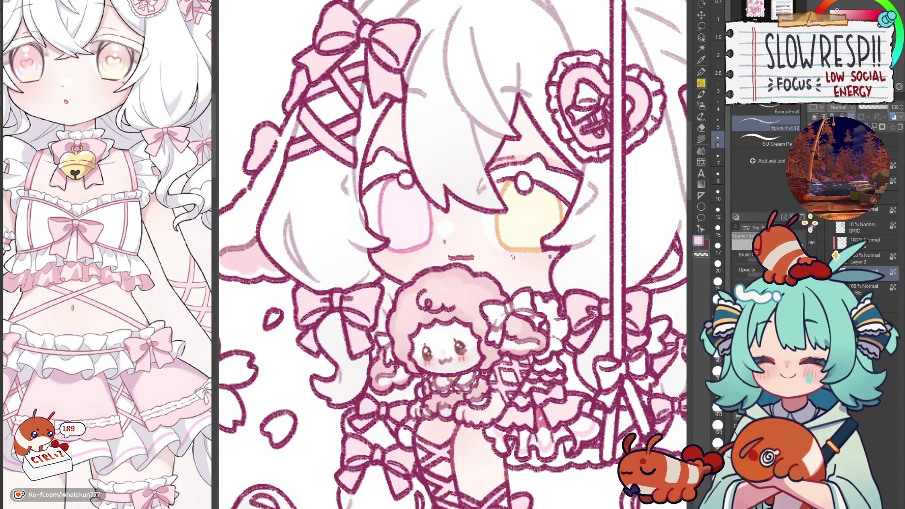
{"action": "key", "text": "ctrl+z"}
{"action": "key", "text": "ctrl+z"}
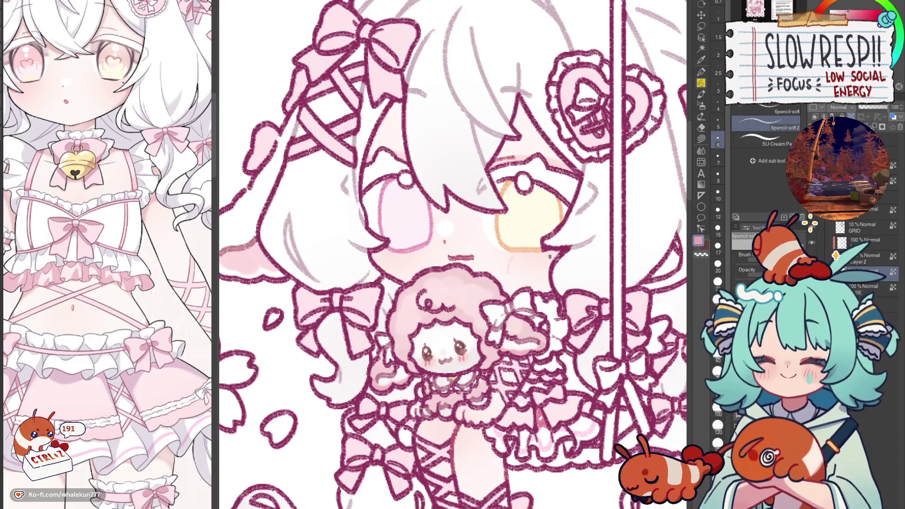
{"action": "key", "text": "ctrl+z"}
{"action": "key", "text": "ctrl+z"}
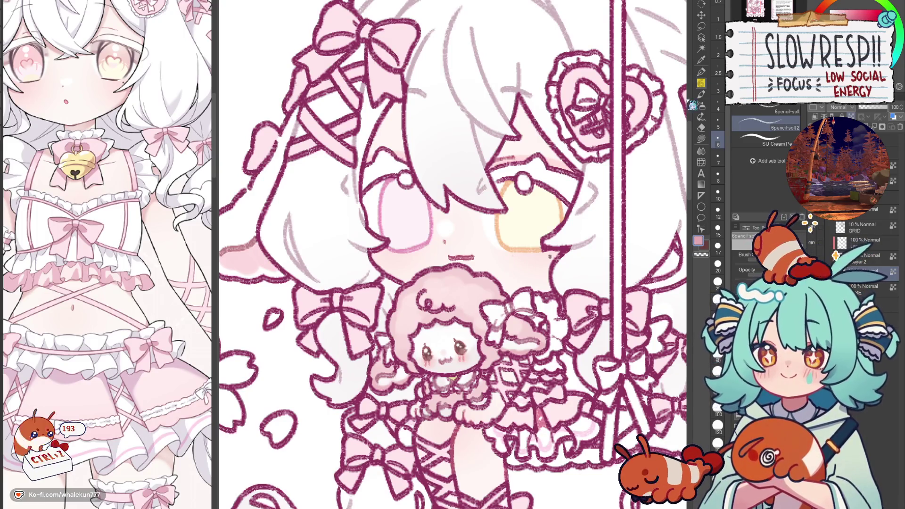
Hatch pink blush lines on the window girl's cheek and the donate character's cheeks.
{"action": "mouse_move", "coordinate": [514, 262]}
{"action": "left_mouse_down"}
{"action": "mouse_move", "coordinate": [512, 277]}
{"action": "mouse_move", "coordinate": [520, 274]}
{"action": "left_mouse_up"}
{"action": "left_click_drag", "start_coordinate": [528, 260], "coordinate": [526, 272]}
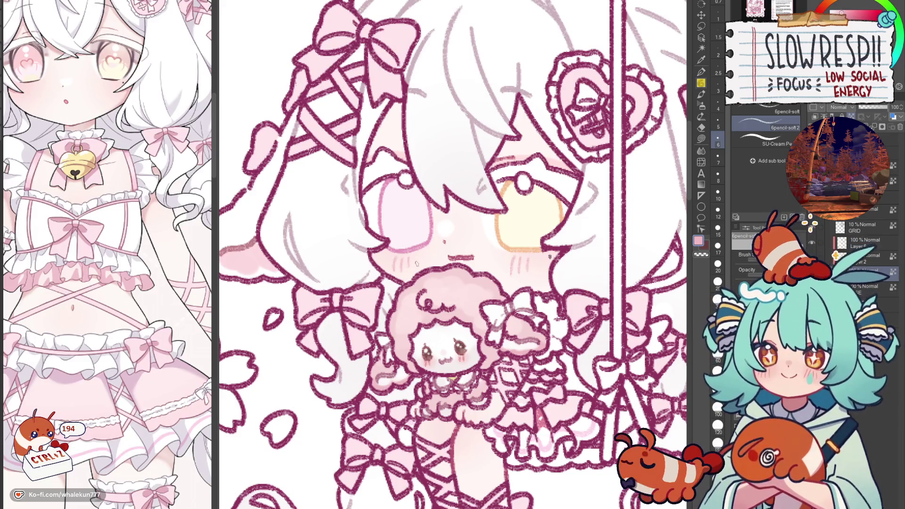
{"action": "scroll", "coordinate": [500, 240], "scroll_direction": "down", "scroll_amount": 5}
{"action": "scroll", "coordinate": [500, 245], "scroll_direction": "up", "scroll_amount": 2}
{"action": "left_click_drag", "start_coordinate": [500, 247], "coordinate": [499, 186]}
{"action": "scroll", "coordinate": [464, 247], "scroll_direction": "up", "scroll_amount": 4}
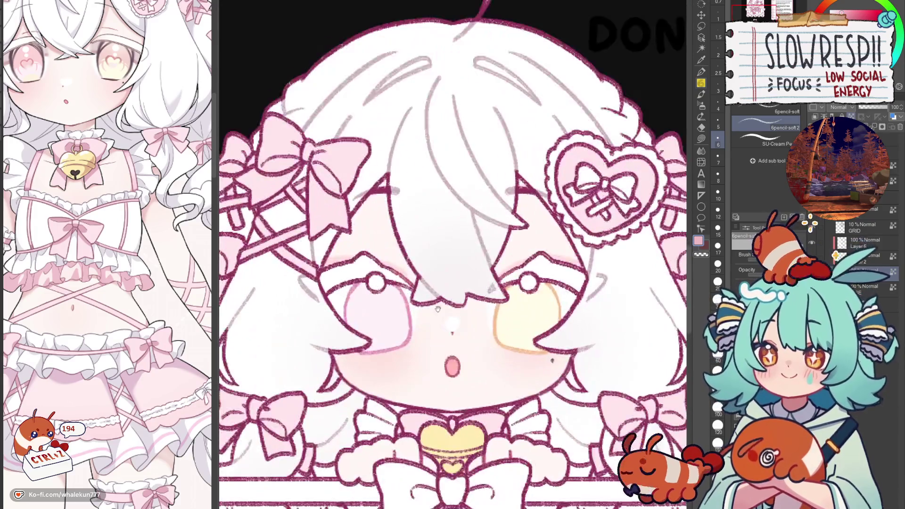
{"action": "left_click_drag", "start_coordinate": [377, 359], "coordinate": [377, 380]}
{"action": "left_click_drag", "start_coordinate": [385, 363], "coordinate": [390, 378]}
{"action": "mouse_move", "coordinate": [514, 358]}
{"action": "left_mouse_down"}
{"action": "mouse_move", "coordinate": [512, 380]}
{"action": "mouse_move", "coordinate": [523, 371]}
{"action": "left_mouse_up"}
{"action": "left_click_drag", "start_coordinate": [524, 366], "coordinate": [522, 379]}
{"action": "scroll", "coordinate": [529, 365], "scroll_direction": "down", "scroll_amount": 5}
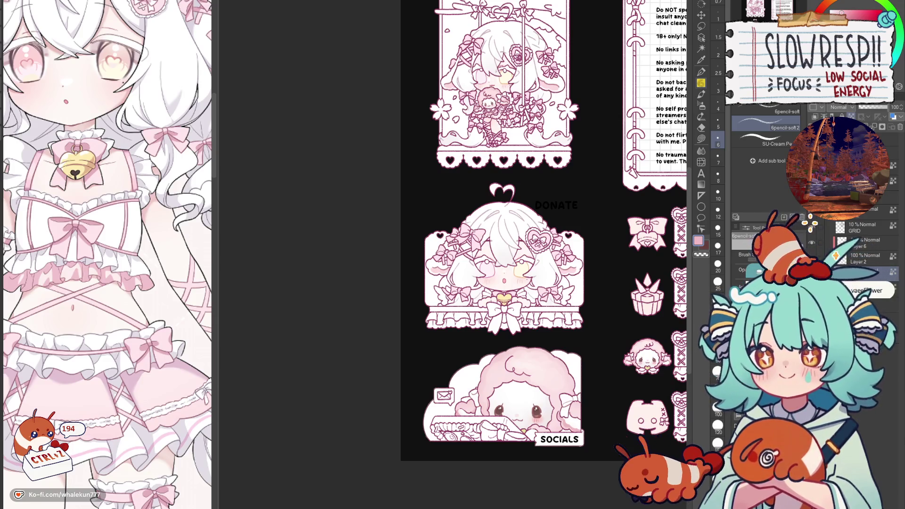
{"action": "mouse_move", "coordinate": [586, 368]}
{"action": "left_mouse_down"}
{"action": "mouse_move", "coordinate": [551, 330]}
{"action": "mouse_move", "coordinate": [536, 333]}
{"action": "left_mouse_up"}
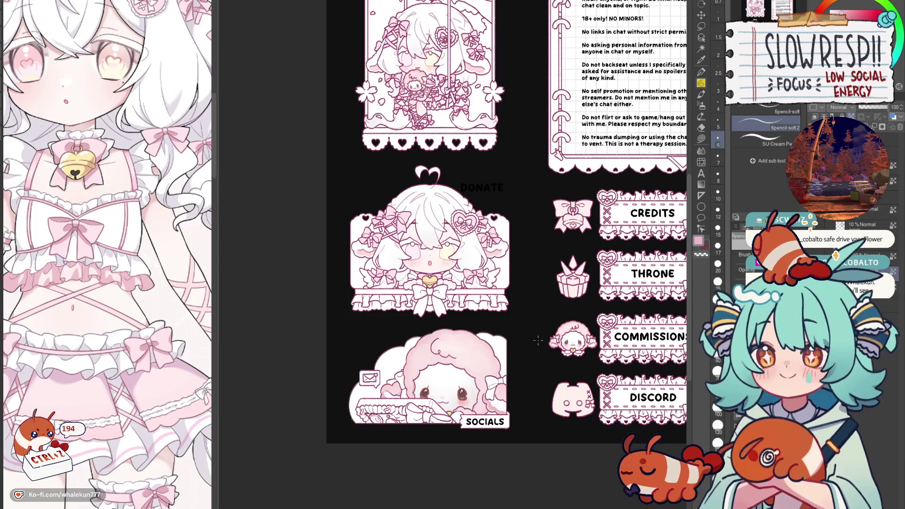
{"action": "scroll", "coordinate": [538, 340], "scroll_direction": "up", "scroll_amount": 2}
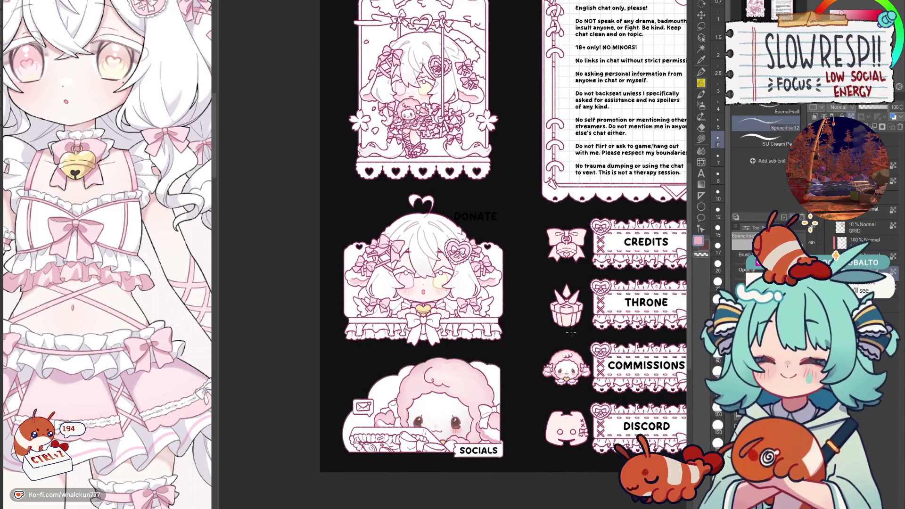
{"action": "scroll", "coordinate": [571, 333], "scroll_direction": "up", "scroll_amount": 3}
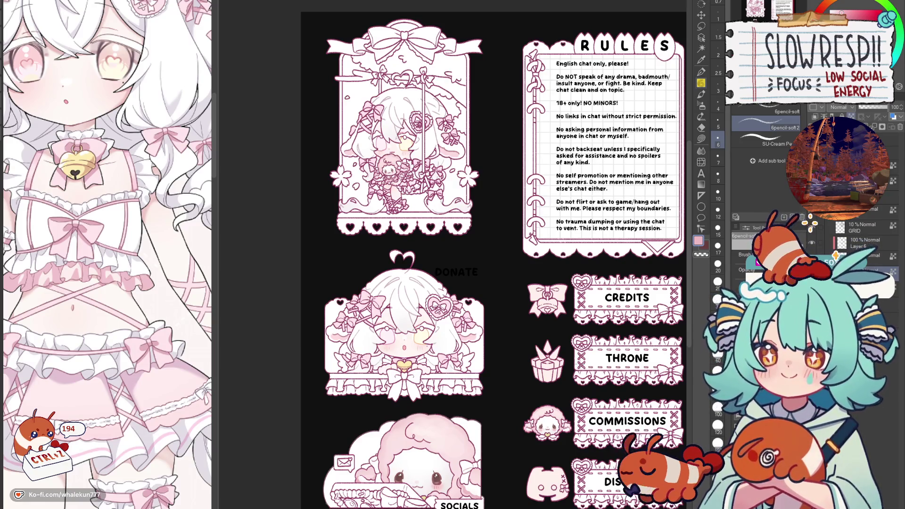
{"action": "key", "text": "h"}
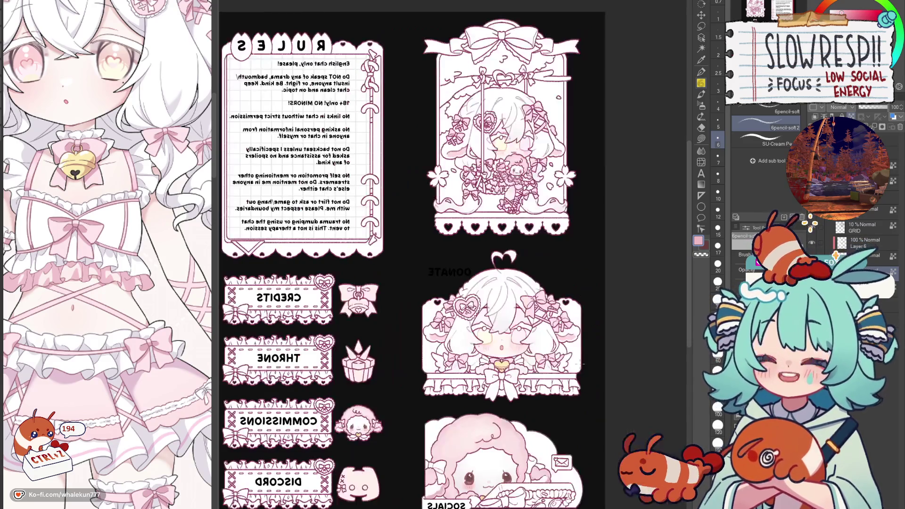
{"action": "key", "text": "h"}
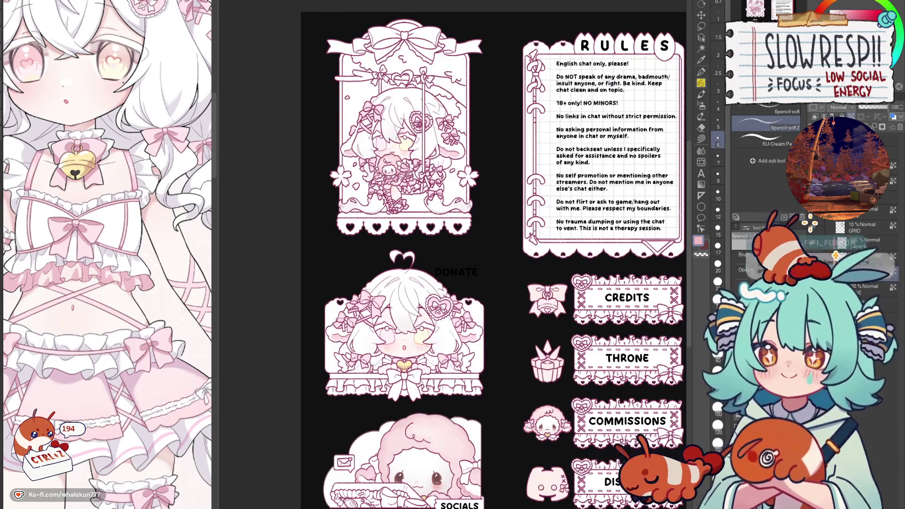
{"action": "scroll", "coordinate": [495, 255], "scroll_direction": "down", "scroll_amount": 3}
{"action": "scroll", "coordinate": [495, 254], "scroll_direction": "up", "scroll_amount": 2}
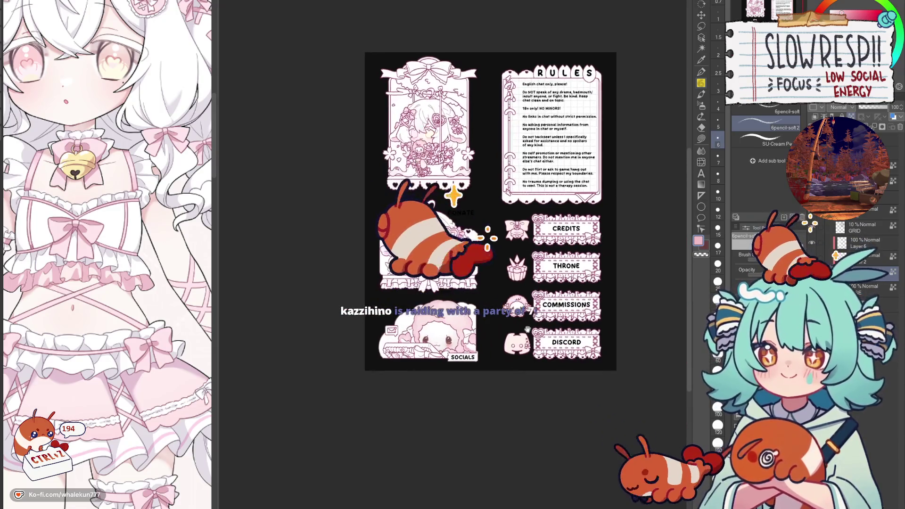
{"action": "scroll", "coordinate": [488, 239], "scroll_direction": "up", "scroll_amount": 3}
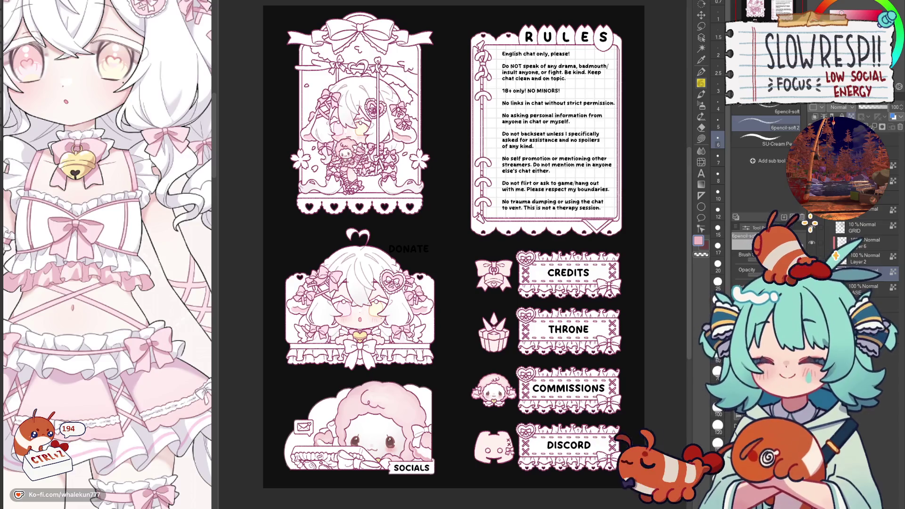
{"action": "scroll", "coordinate": [863, 255], "scroll_direction": "up", "scroll_amount": 1}
Lasso-fill the CREDITS, DONATE, THRONE, COMMISSIONS and DISCORD lettering dark mauve.
{"action": "key", "text": "g"}
{"action": "left_click_drag", "start_coordinate": [454, 144], "coordinate": [463, 189]}
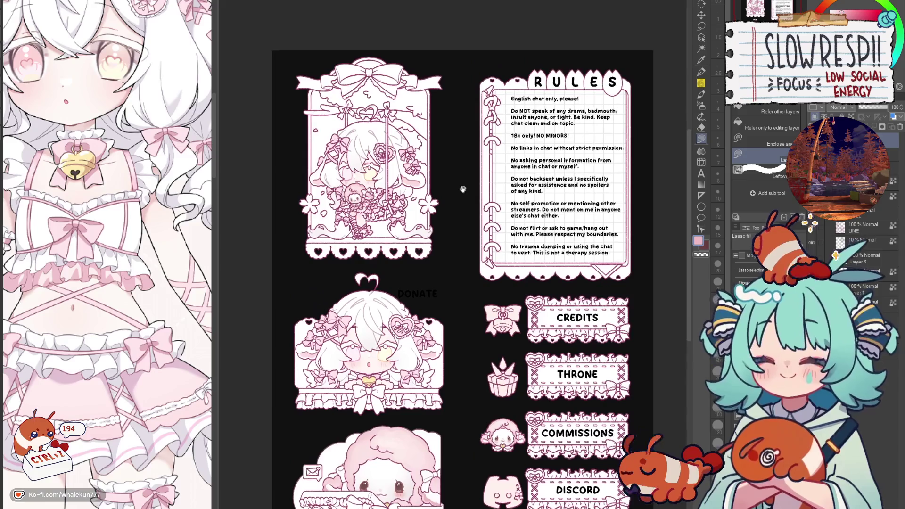
{"action": "key", "text": "x"}
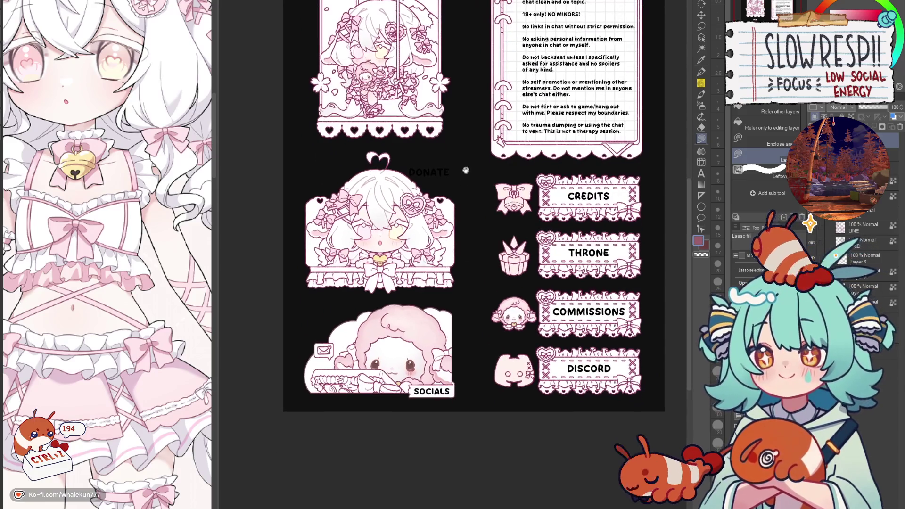
{"action": "left_click_drag", "start_coordinate": [421, 416], "coordinate": [433, 295]}
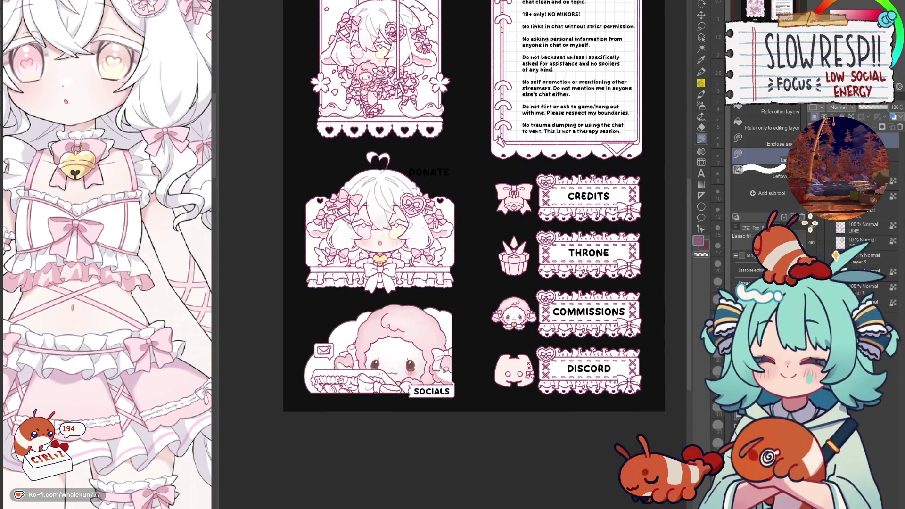
{"action": "left_click_drag", "start_coordinate": [502, 326], "coordinate": [488, 322]}
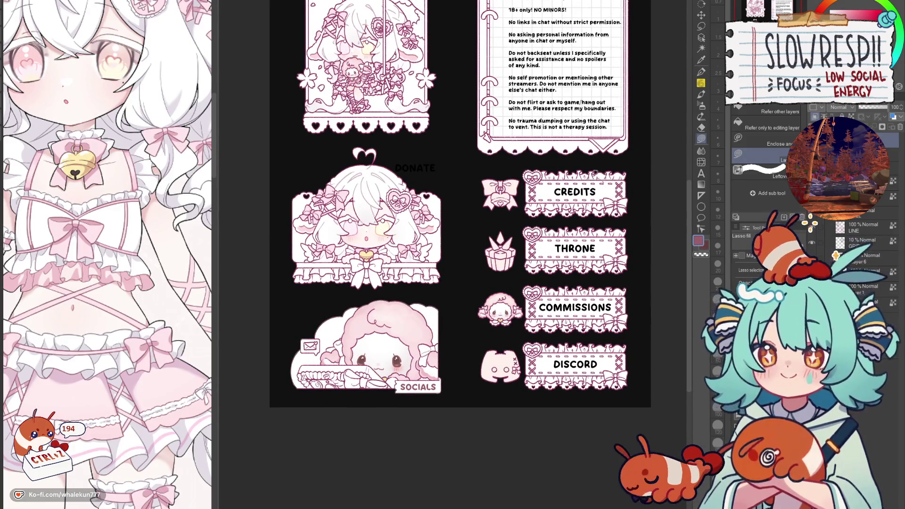
{"action": "left_click_drag", "start_coordinate": [599, 176], "coordinate": [606, 204]}
{"action": "mouse_move", "coordinate": [455, 155]}
{"action": "left_mouse_down"}
{"action": "mouse_move", "coordinate": [410, 147]}
{"action": "mouse_move", "coordinate": [441, 184]}
{"action": "left_mouse_up"}
{"action": "mouse_move", "coordinate": [599, 241]}
{"action": "left_mouse_down"}
{"action": "mouse_move", "coordinate": [547, 238]}
{"action": "mouse_move", "coordinate": [597, 257]}
{"action": "left_mouse_up"}
{"action": "mouse_move", "coordinate": [625, 298]}
{"action": "left_mouse_down"}
{"action": "mouse_move", "coordinate": [632, 315]}
{"action": "mouse_move", "coordinate": [523, 304]}
{"action": "left_mouse_up"}
{"action": "mouse_move", "coordinate": [523, 330]}
{"action": "left_mouse_down"}
{"action": "mouse_move", "coordinate": [624, 337]}
{"action": "mouse_move", "coordinate": [524, 372]}
{"action": "left_mouse_up"}
Fill the RULES header lettering mauve and check the sheet in a mirrored view.
{"action": "scroll", "coordinate": [525, 144], "scroll_direction": "up", "scroll_amount": 4}
{"action": "mouse_move", "coordinate": [526, 143]}
{"action": "left_mouse_down"}
{"action": "mouse_move", "coordinate": [477, 91]}
{"action": "mouse_move", "coordinate": [624, 212]}
{"action": "left_mouse_up"}
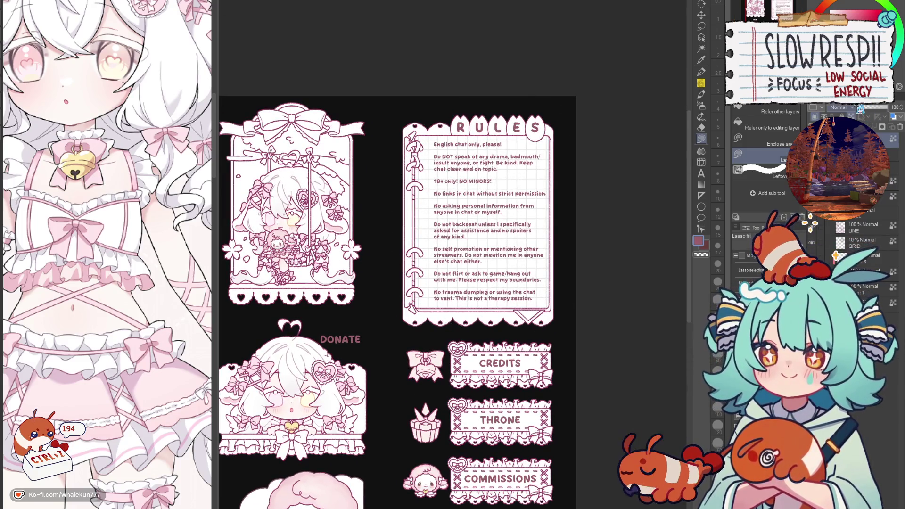
{"action": "scroll", "coordinate": [568, 271], "scroll_direction": "down", "scroll_amount": 4}
{"action": "key", "text": "h"}
{"action": "key", "text": "h"}
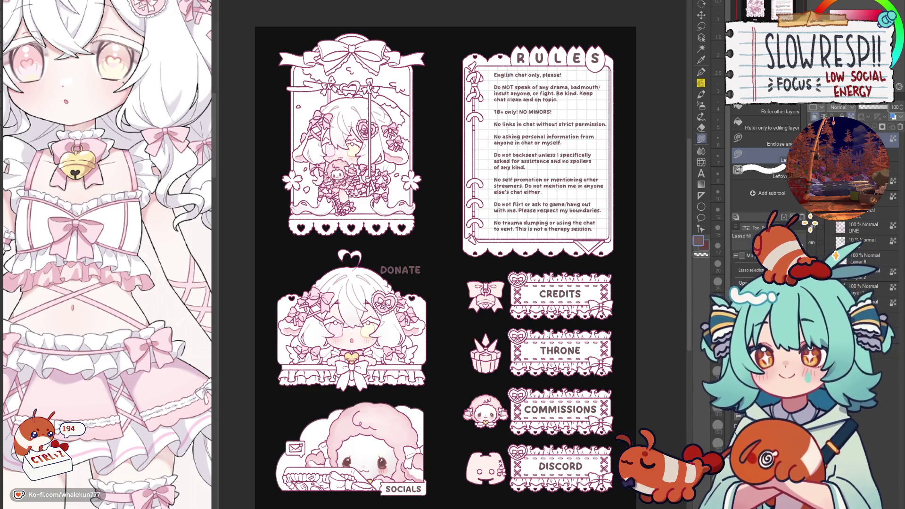
{"action": "key", "text": "ctrl+y"}
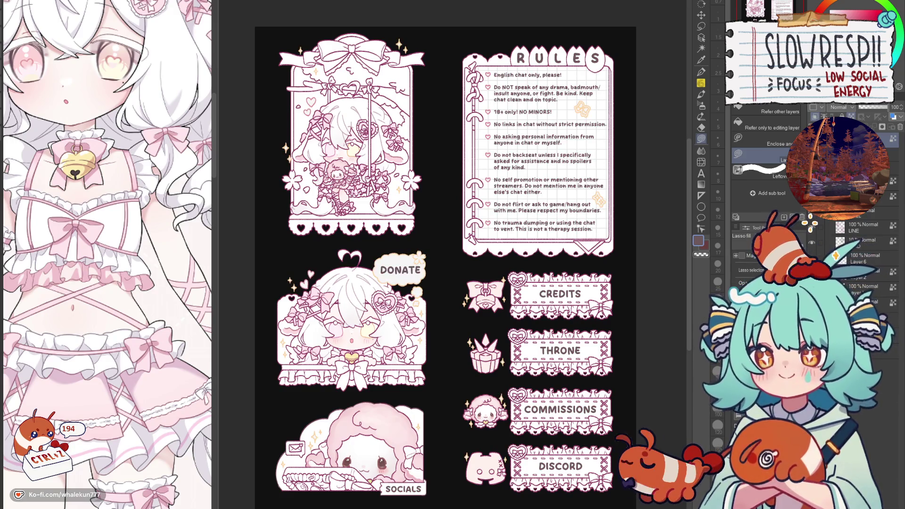
Switch to white, lasso-select around the DONATE bubble, then zoom out to the four buttons.
{"action": "scroll", "coordinate": [868, 254], "scroll_direction": "up", "scroll_amount": 3}
{"action": "scroll", "coordinate": [867, 255], "scroll_direction": "down", "scroll_amount": 3}
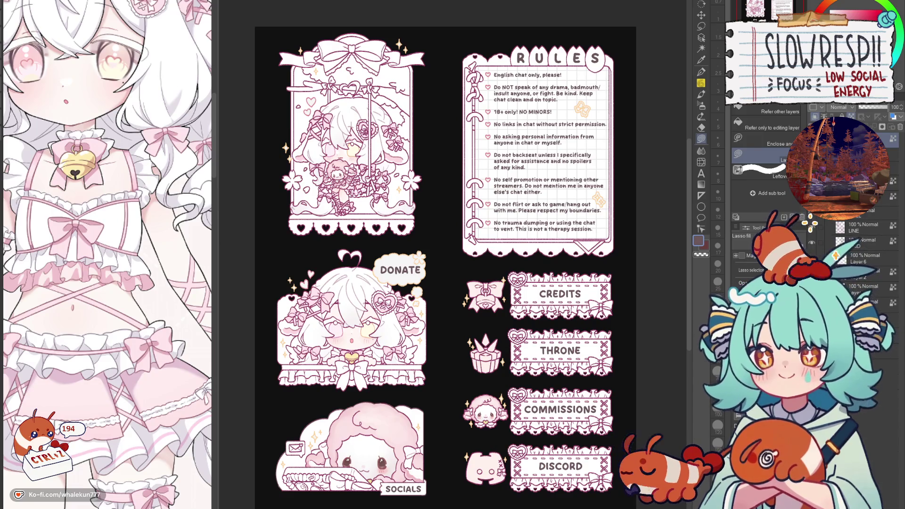
{"action": "key", "text": "x"}
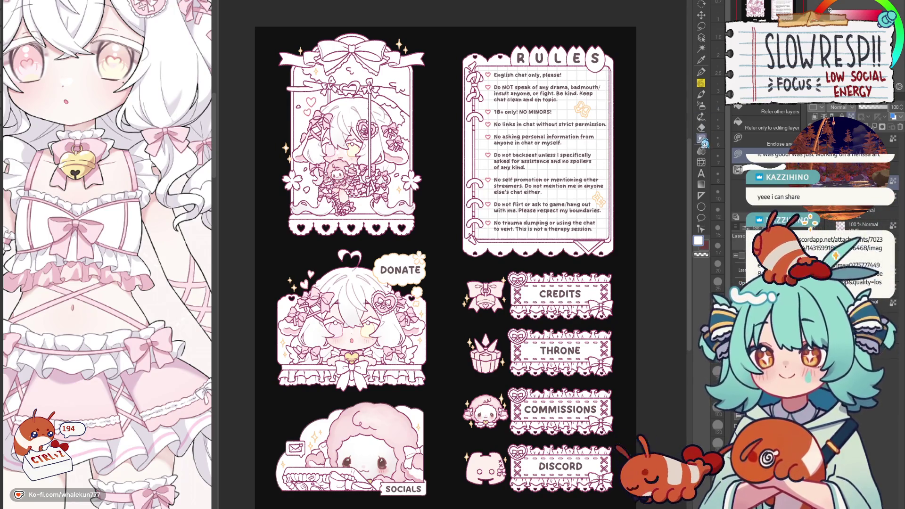
{"action": "scroll", "coordinate": [434, 212], "scroll_direction": "up", "scroll_amount": 2}
{"action": "left_click_drag", "start_coordinate": [411, 245], "coordinate": [456, 243]}
{"action": "scroll", "coordinate": [336, 315], "scroll_direction": "up", "scroll_amount": 3}
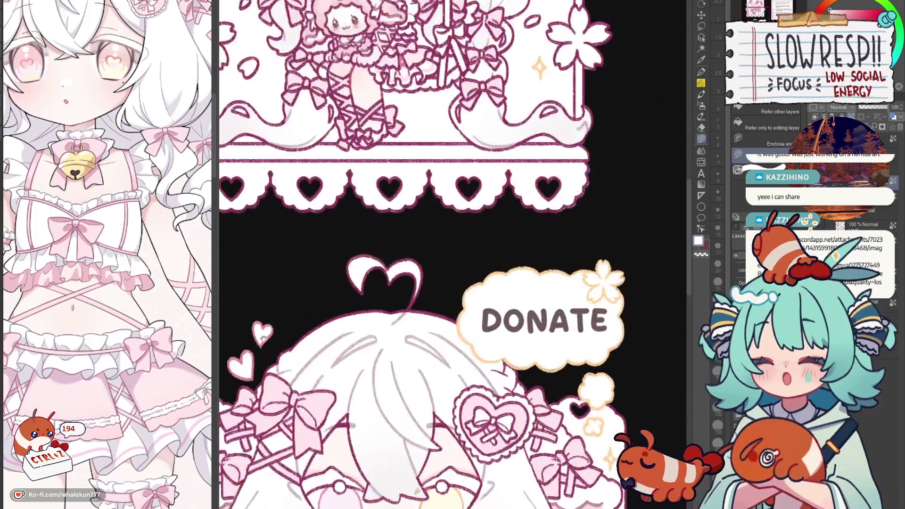
{"action": "left_click_drag", "start_coordinate": [336, 314], "coordinate": [148, 306]}
{"action": "mouse_move", "coordinate": [467, 190]}
{"action": "left_mouse_down"}
{"action": "mouse_move", "coordinate": [380, 208]}
{"action": "mouse_move", "coordinate": [494, 331]}
{"action": "mouse_move", "coordinate": [533, 179]}
{"action": "left_mouse_up"}
{"action": "scroll", "coordinate": [543, 208], "scroll_direction": "down", "scroll_amount": 1}
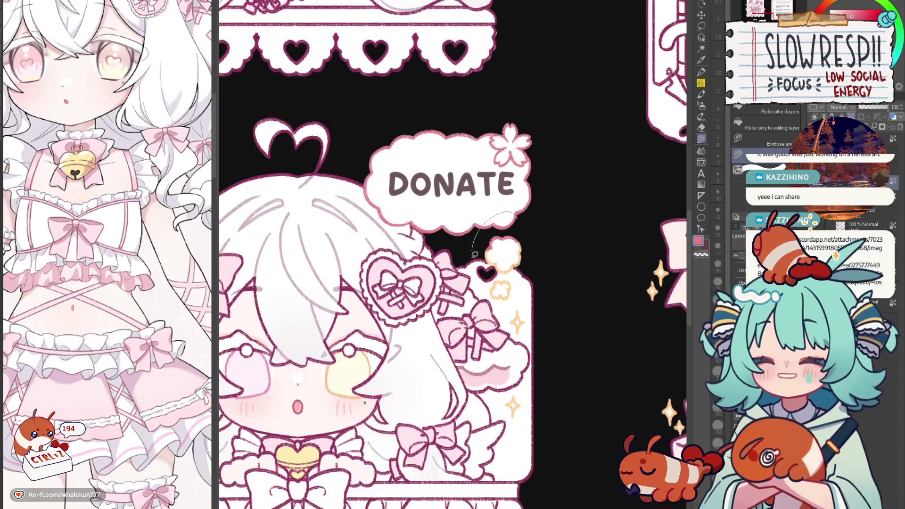
{"action": "scroll", "coordinate": [543, 207], "scroll_direction": "down", "scroll_amount": 2}
{"action": "left_click_drag", "start_coordinate": [552, 229], "coordinate": [500, 238]}
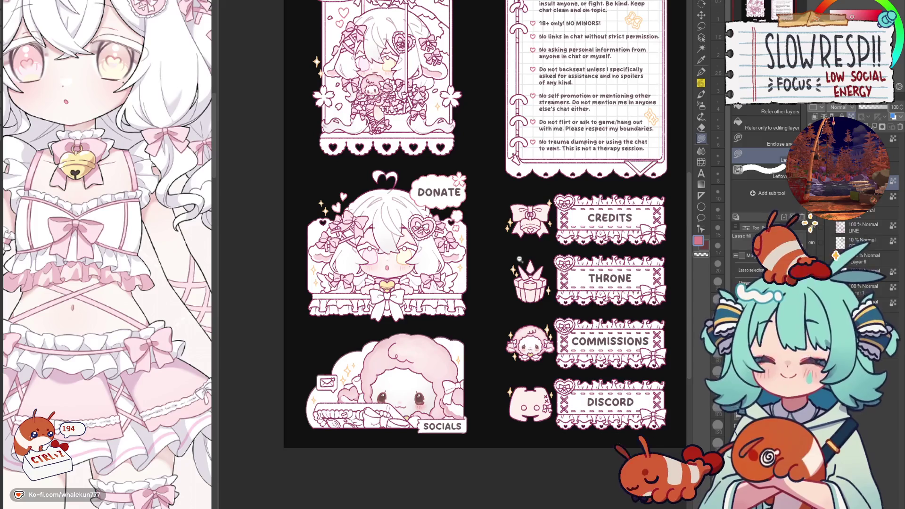
{"action": "scroll", "coordinate": [499, 266], "scroll_direction": "down", "scroll_amount": 3}
{"action": "scroll", "coordinate": [501, 211], "scroll_direction": "up", "scroll_amount": 2}
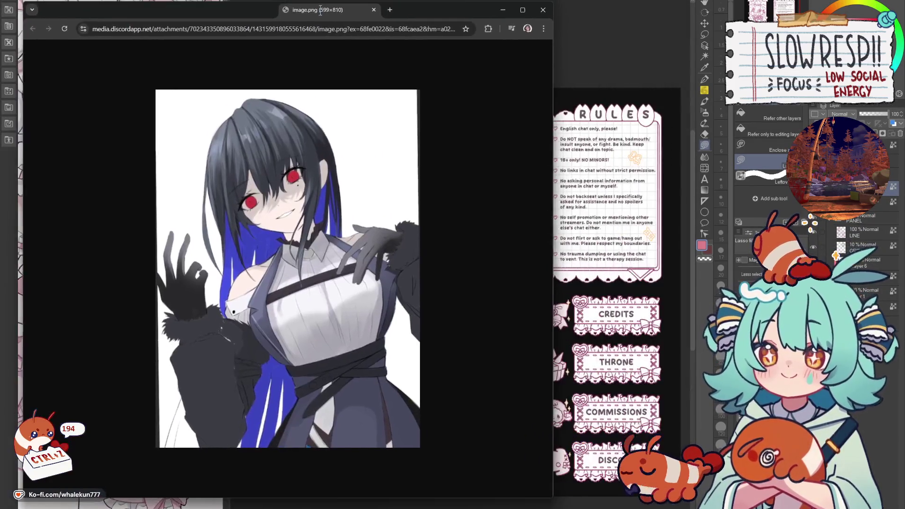
Narrow the shared image window and move it to the right.
{"action": "left_click_drag", "start_coordinate": [666, 80], "coordinate": [440, 80]}
{"action": "mouse_move", "coordinate": [257, 11]}
{"action": "left_mouse_down"}
{"action": "mouse_move", "coordinate": [314, 13]}
{"action": "mouse_move", "coordinate": [312, 0]}
{"action": "left_mouse_up"}
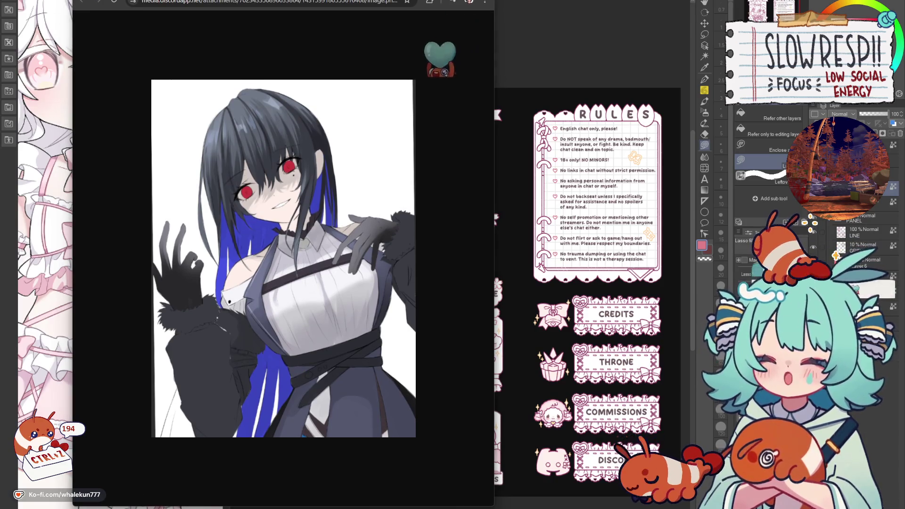
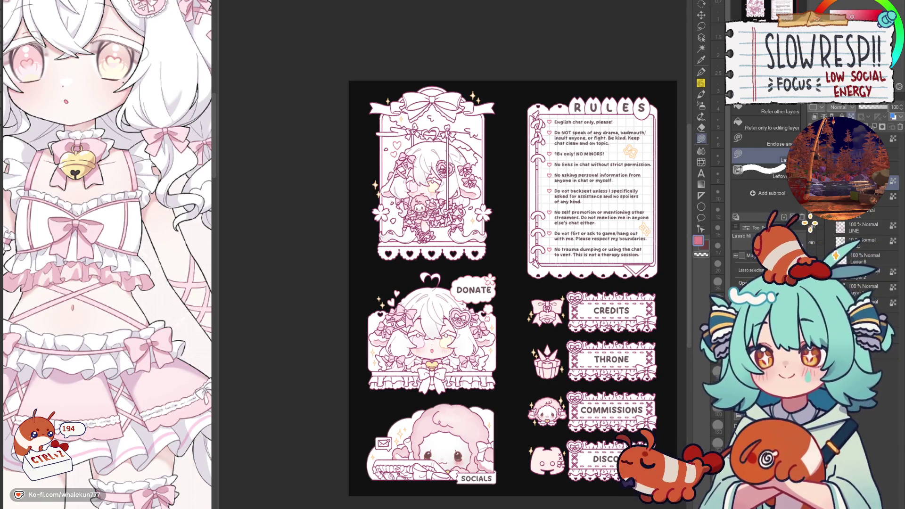
Pan and mirror the sheet to check the layout around the DONATE and CREDITS panels.
{"action": "key", "text": "p"}
{"action": "left_click_drag", "start_coordinate": [472, 283], "coordinate": [430, 314]}
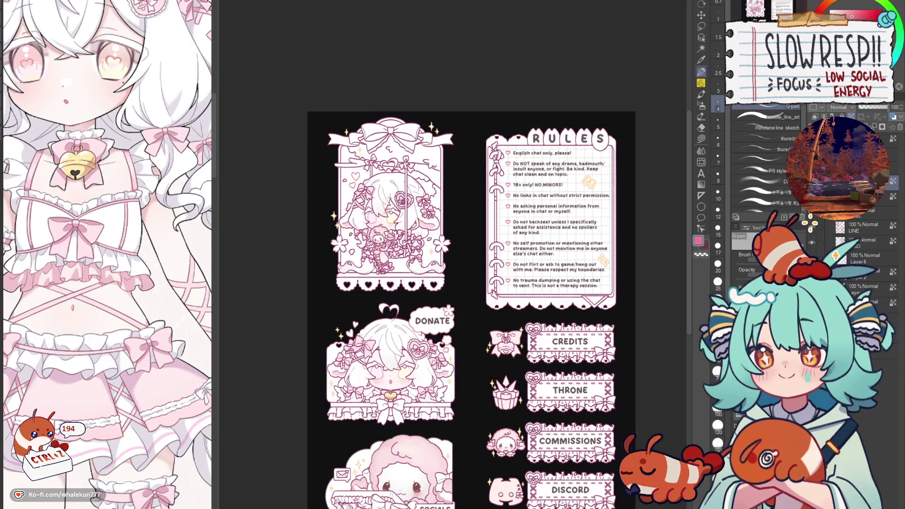
{"action": "key", "text": "g"}
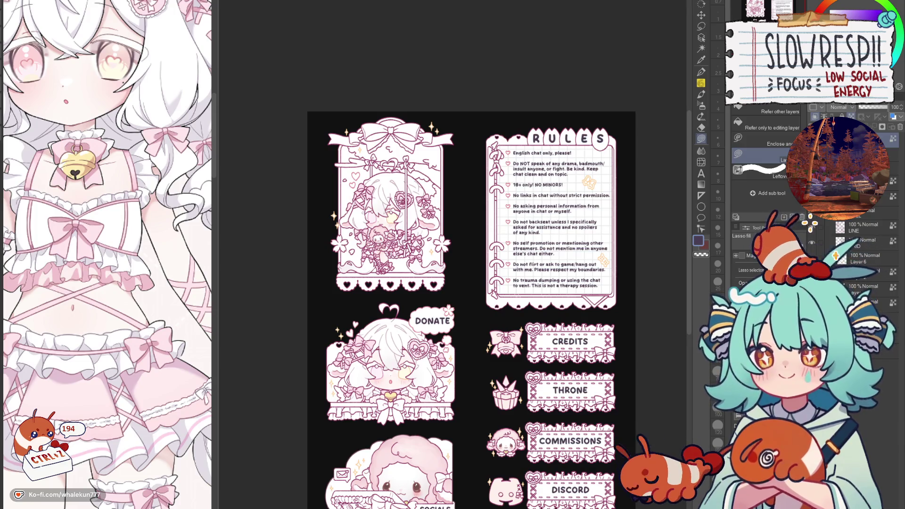
{"action": "left_click_drag", "start_coordinate": [590, 310], "coordinate": [623, 199]}
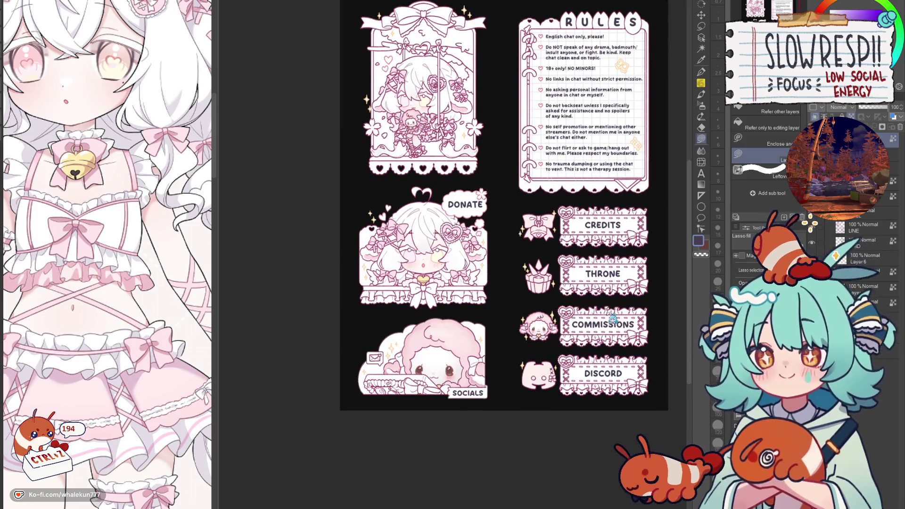
{"action": "key", "text": "h"}
{"action": "key", "text": "h"}
{"action": "key", "text": "h"}
{"action": "key", "text": "h"}
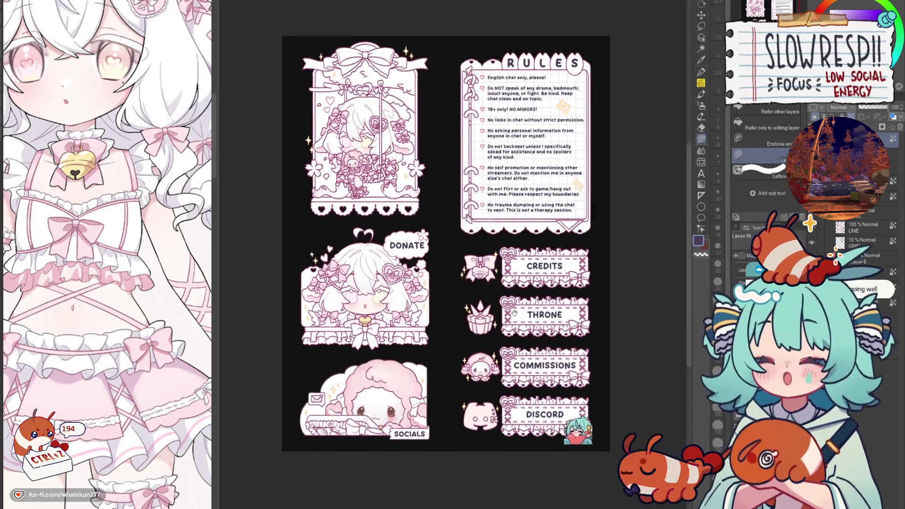
{"action": "left_click_drag", "start_coordinate": [600, 307], "coordinate": [538, 346]}
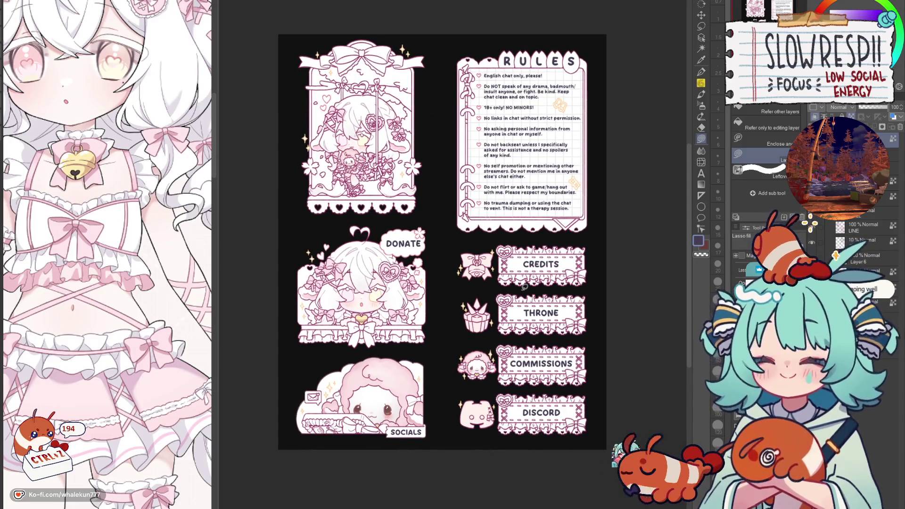
{"action": "scroll", "coordinate": [537, 246], "scroll_direction": "up", "scroll_amount": 2}
{"action": "left_click_drag", "start_coordinate": [537, 246], "coordinate": [625, 160]}
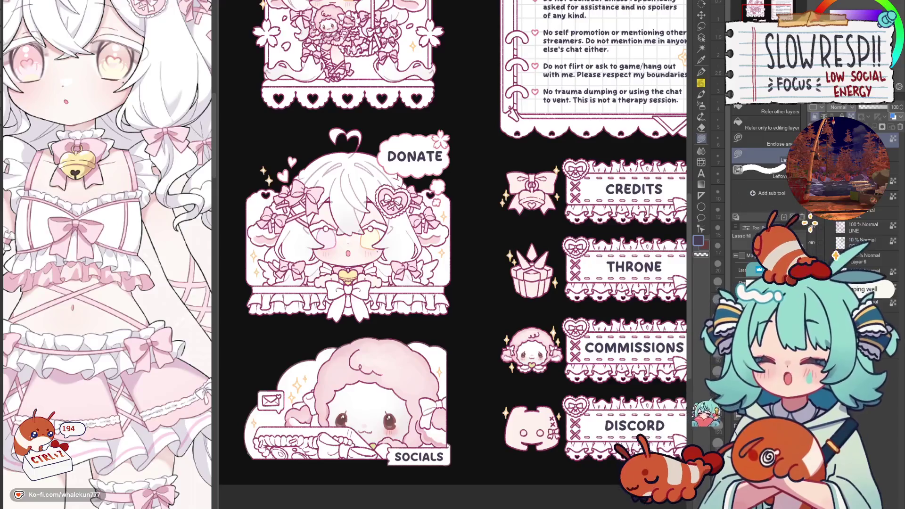
{"action": "left_click", "coordinate": [868, 271]}
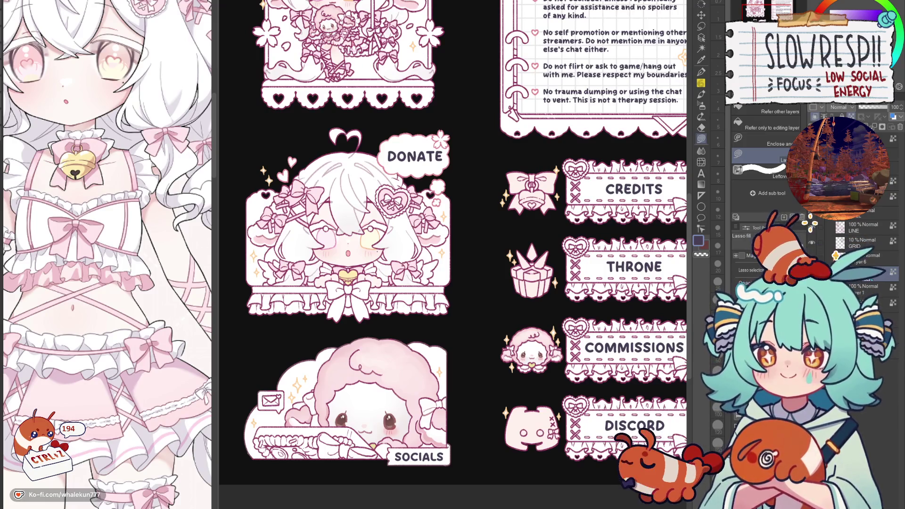
Switch to the soft pencil brush and recentre the whole panel sheet, mirroring it to check balance.
{"action": "left_click", "coordinate": [701, 94]}
{"action": "left_click_drag", "start_coordinate": [548, 292], "coordinate": [557, 300]}
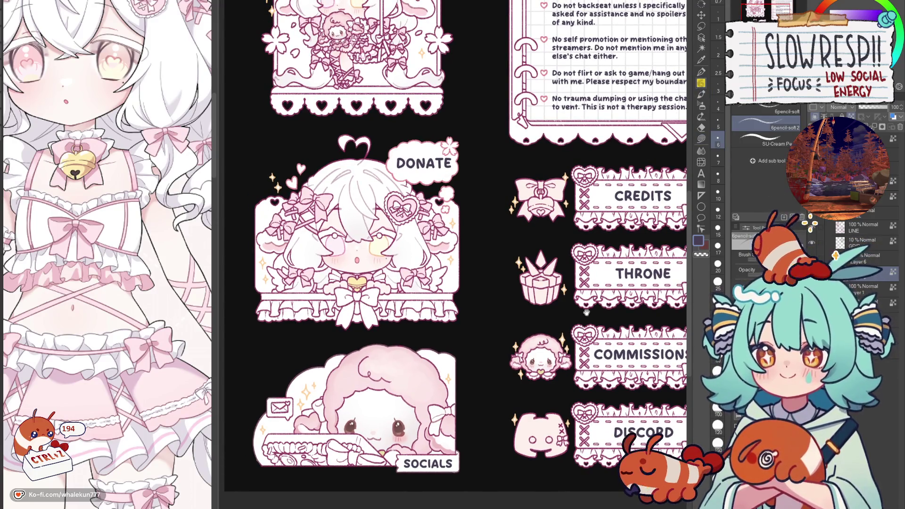
{"action": "scroll", "coordinate": [565, 316], "scroll_direction": "down", "scroll_amount": 4}
{"action": "left_click_drag", "start_coordinate": [564, 321], "coordinate": [537, 326]}
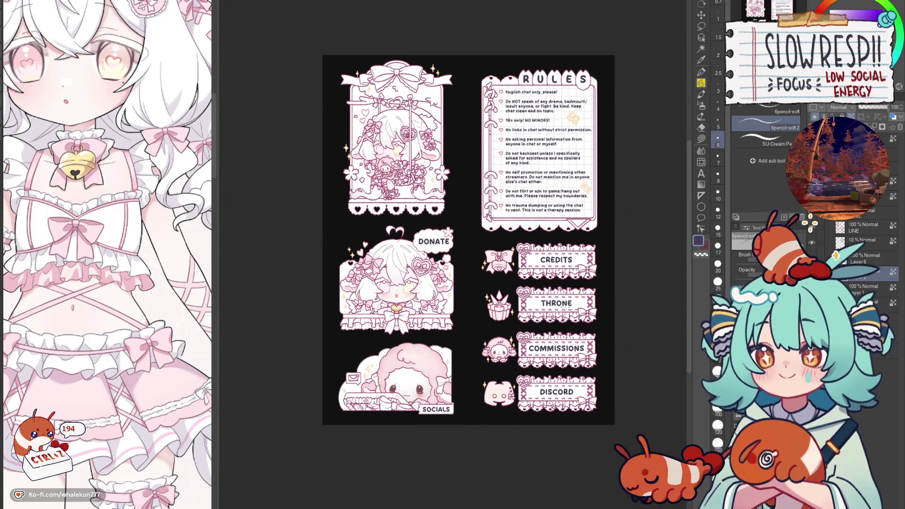
{"action": "left_click_drag", "start_coordinate": [605, 317], "coordinate": [607, 306]}
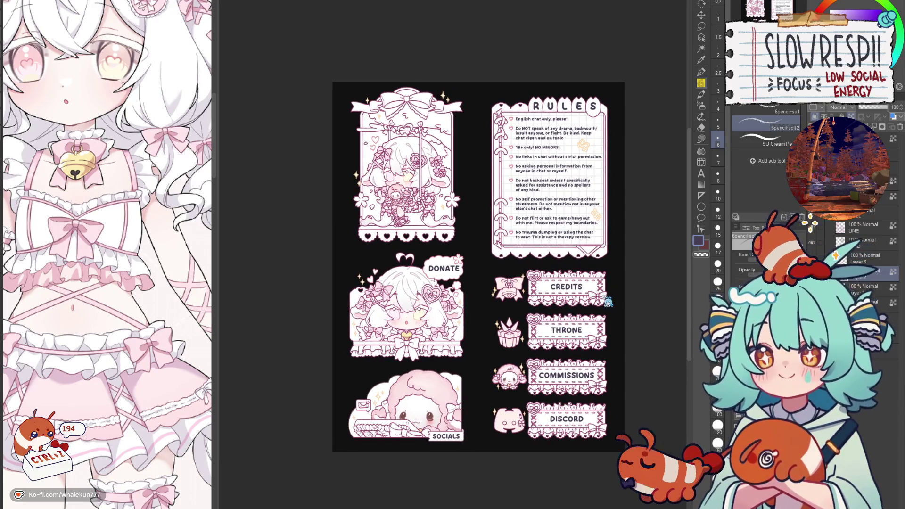
{"action": "key", "text": "h"}
{"action": "key", "text": "h"}
{"action": "left_click_drag", "start_coordinate": [606, 348], "coordinate": [594, 322]}
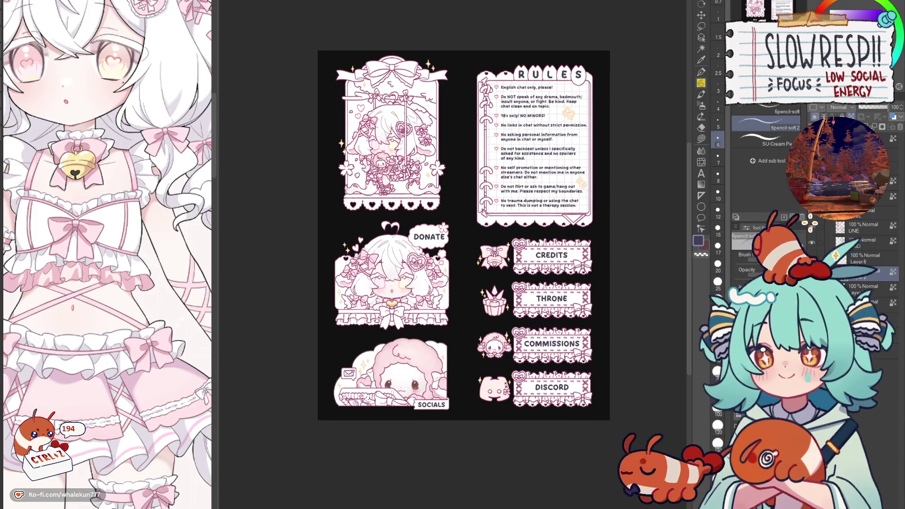
{"action": "scroll", "coordinate": [868, 306], "scroll_direction": "down", "scroll_amount": 5}
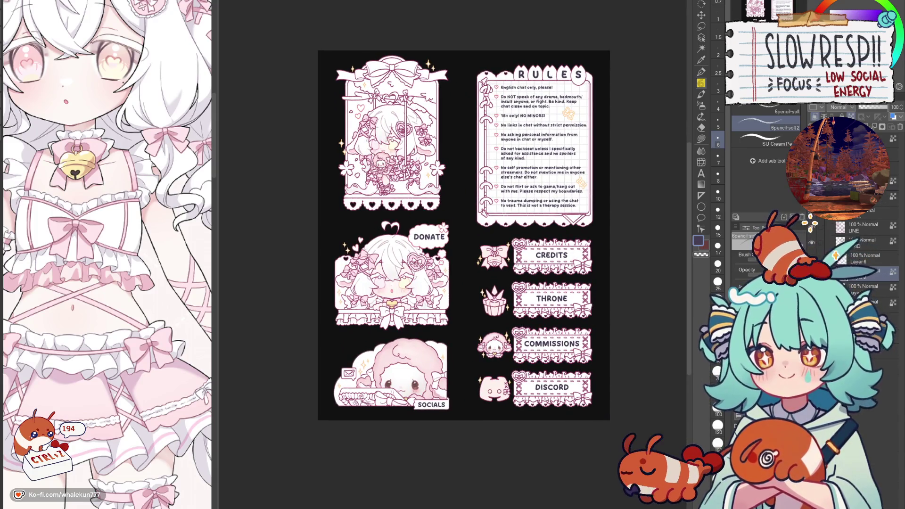
{"action": "scroll", "coordinate": [868, 306], "scroll_direction": "up", "scroll_amount": 5}
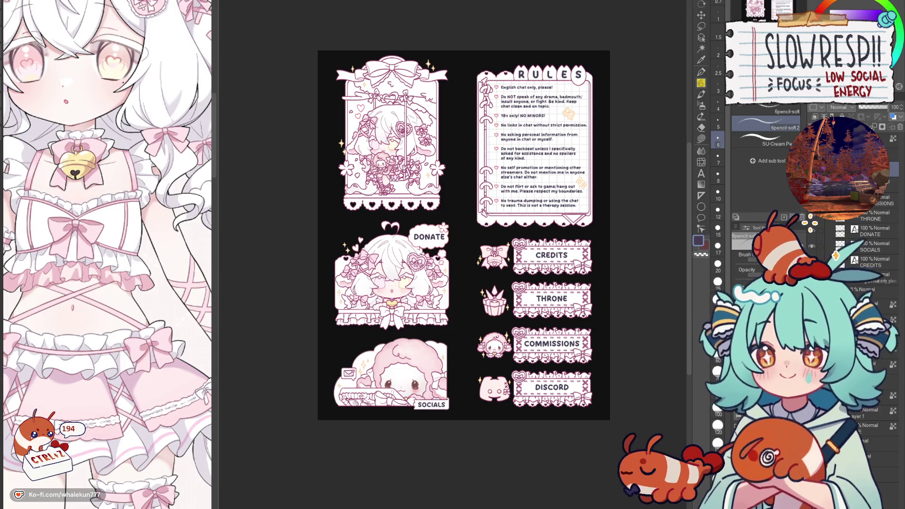
{"action": "scroll", "coordinate": [867, 259], "scroll_direction": "down", "scroll_amount": 3}
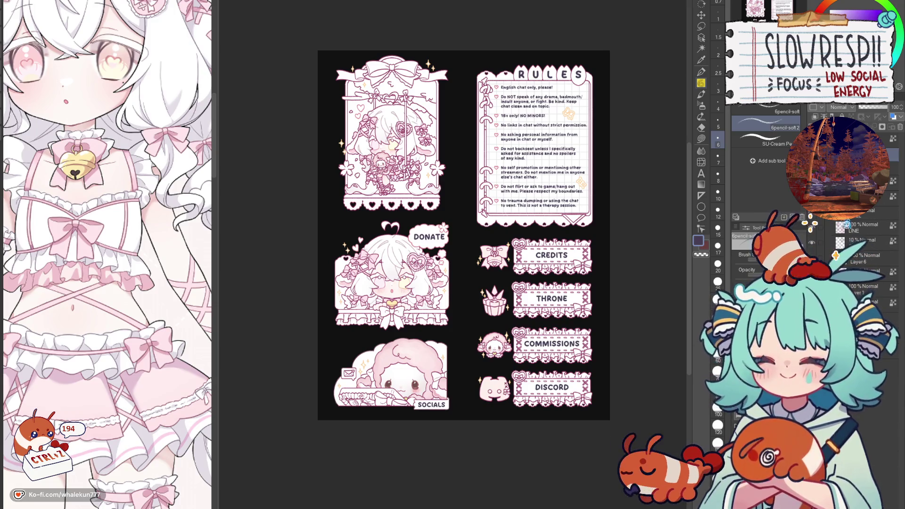
Delete Layer 6 from the Layer palette.
{"action": "left_click", "coordinate": [863, 243]}
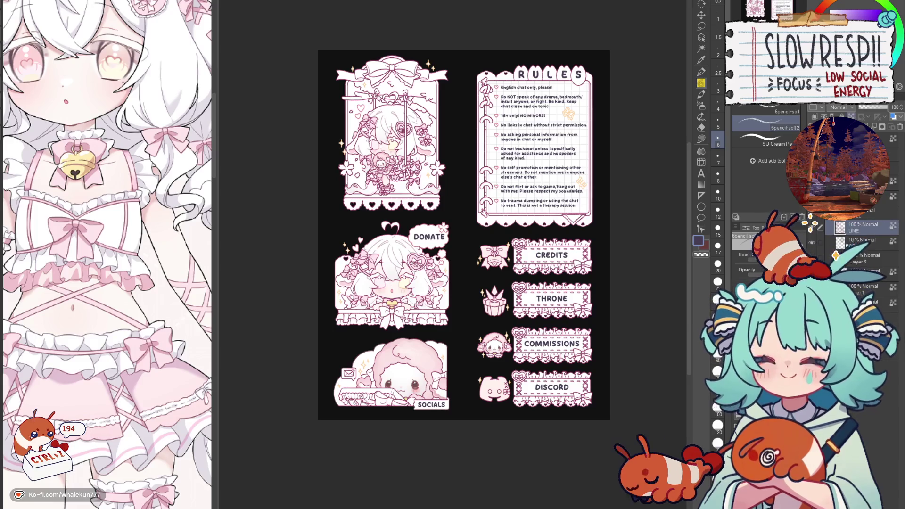
{"action": "left_click", "coordinate": [867, 271]}
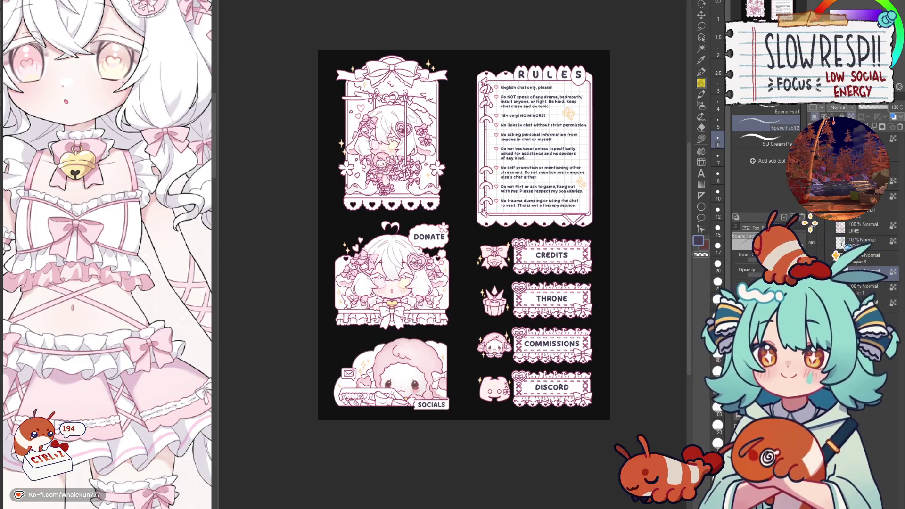
{"action": "key", "text": "ctrl+e"}
Lasso-fill the throne gift-box icon white, covering its top and front faces.
{"action": "key", "text": "g"}
{"action": "scroll", "coordinate": [520, 273], "scroll_direction": "up", "scroll_amount": 2}
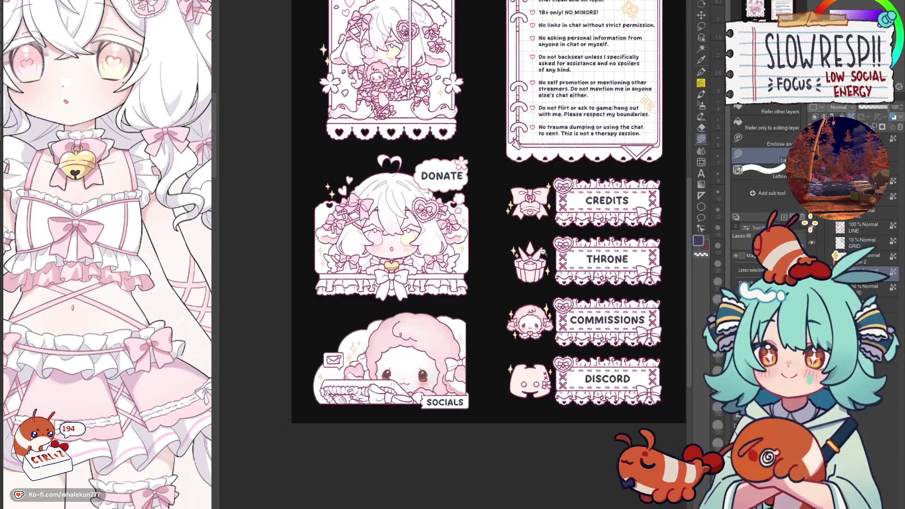
{"action": "scroll", "coordinate": [543, 255], "scroll_direction": "up", "scroll_amount": 3}
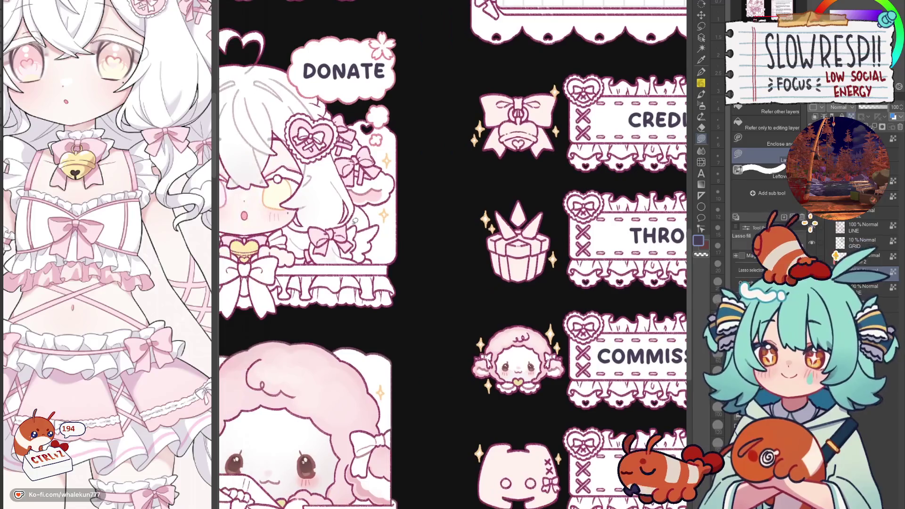
{"action": "key", "text": "x"}
{"action": "mouse_move", "coordinate": [529, 184]}
{"action": "left_mouse_down"}
{"action": "mouse_move", "coordinate": [471, 205]}
{"action": "mouse_move", "coordinate": [581, 219]}
{"action": "left_mouse_up"}
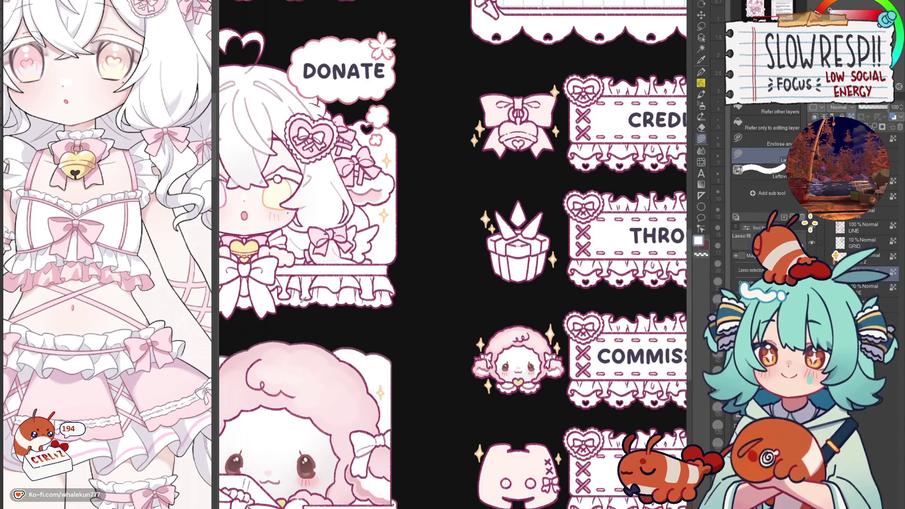
{"action": "scroll", "coordinate": [495, 250], "scroll_direction": "up", "scroll_amount": 2}
{"action": "mouse_move", "coordinate": [495, 253]}
{"action": "left_mouse_down"}
{"action": "mouse_move", "coordinate": [478, 263]}
{"action": "mouse_move", "coordinate": [500, 279]}
{"action": "mouse_move", "coordinate": [519, 248]}
{"action": "mouse_move", "coordinate": [500, 252]}
{"action": "mouse_move", "coordinate": [493, 283]}
{"action": "mouse_move", "coordinate": [504, 293]}
{"action": "mouse_move", "coordinate": [505, 341]}
{"action": "mouse_move", "coordinate": [490, 303]}
{"action": "mouse_move", "coordinate": [495, 261]}
{"action": "left_mouse_up"}
{"action": "mouse_move", "coordinate": [549, 279]}
{"action": "left_mouse_down"}
{"action": "mouse_move", "coordinate": [540, 319]}
{"action": "mouse_move", "coordinate": [553, 327]}
{"action": "mouse_move", "coordinate": [562, 258]}
{"action": "mouse_move", "coordinate": [519, 246]}
{"action": "mouse_move", "coordinate": [523, 258]}
{"action": "mouse_move", "coordinate": [548, 266]}
{"action": "left_mouse_up"}
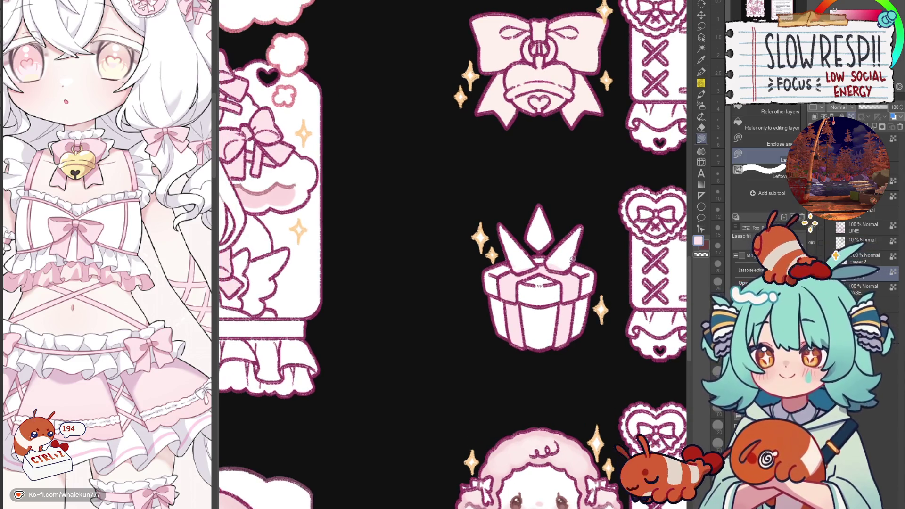
Lasso-fill the gift's top, right and left spikes yellow.
{"action": "scroll", "coordinate": [610, 323], "scroll_direction": "left", "scroll_amount": 5}
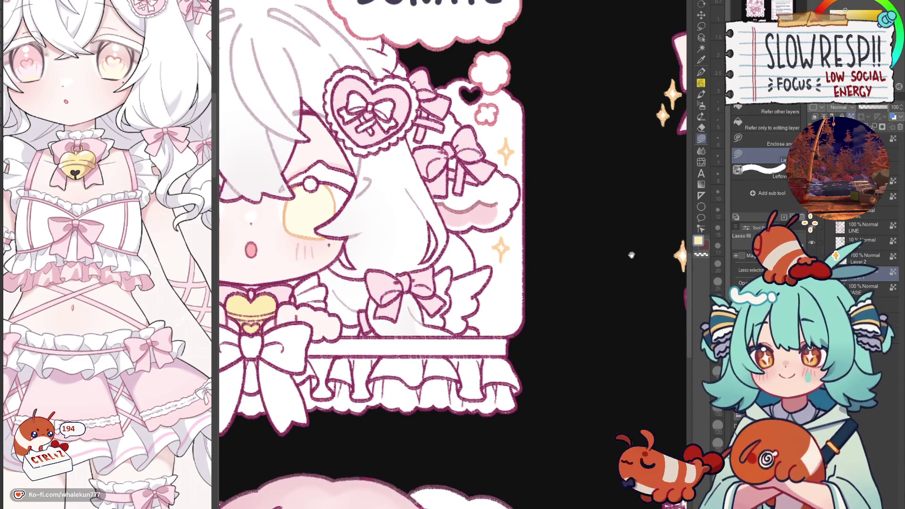
{"action": "scroll", "coordinate": [627, 254], "scroll_direction": "right", "scroll_amount": 5}
{"action": "mouse_move", "coordinate": [514, 195]}
{"action": "left_mouse_down"}
{"action": "mouse_move", "coordinate": [496, 230]}
{"action": "mouse_move", "coordinate": [524, 255]}
{"action": "mouse_move", "coordinate": [516, 200]}
{"action": "left_mouse_up"}
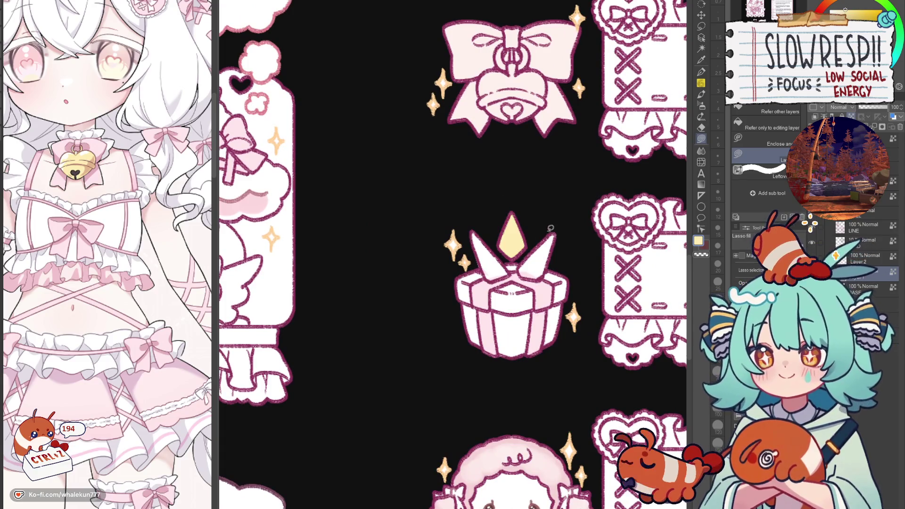
{"action": "mouse_move", "coordinate": [548, 231]}
{"action": "left_mouse_down"}
{"action": "mouse_move", "coordinate": [537, 276]}
{"action": "mouse_move", "coordinate": [547, 271]}
{"action": "left_mouse_up"}
{"action": "mouse_move", "coordinate": [470, 228]}
{"action": "left_mouse_down"}
{"action": "mouse_move", "coordinate": [511, 272]}
{"action": "mouse_move", "coordinate": [483, 263]}
{"action": "mouse_move", "coordinate": [470, 228]}
{"action": "left_mouse_up"}
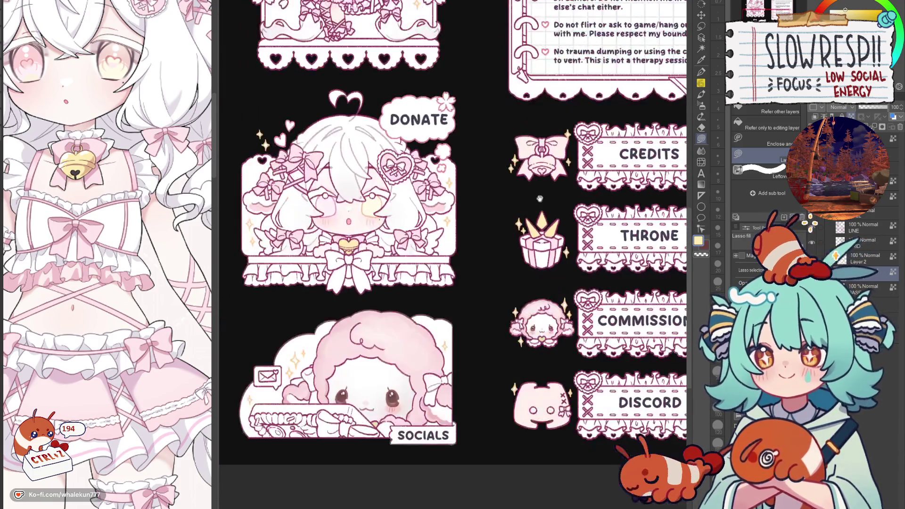
Sample peach from the DONATE character's eye and adjust it toward an orange-peach hue.
{"action": "scroll", "coordinate": [551, 211], "scroll_direction": "down", "scroll_amount": 5}
{"action": "scroll", "coordinate": [585, 231], "scroll_direction": "up", "scroll_amount": 4}
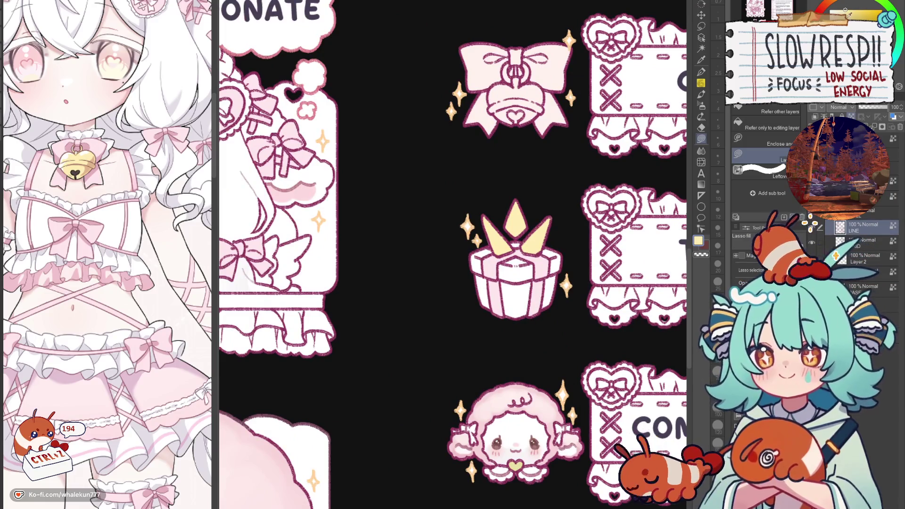
{"action": "left_click_drag", "start_coordinate": [367, 302], "coordinate": [599, 377]}
{"action": "left_click", "coordinate": [377, 261], "text": "alt"}
{"action": "mouse_move", "coordinate": [377, 261]}
{"action": "left_mouse_down"}
{"action": "mouse_move", "coordinate": [313, 257]}
{"action": "mouse_move", "coordinate": [177, 211]}
{"action": "left_mouse_up"}
{"action": "left_click", "coordinate": [552, 259], "text": "alt"}
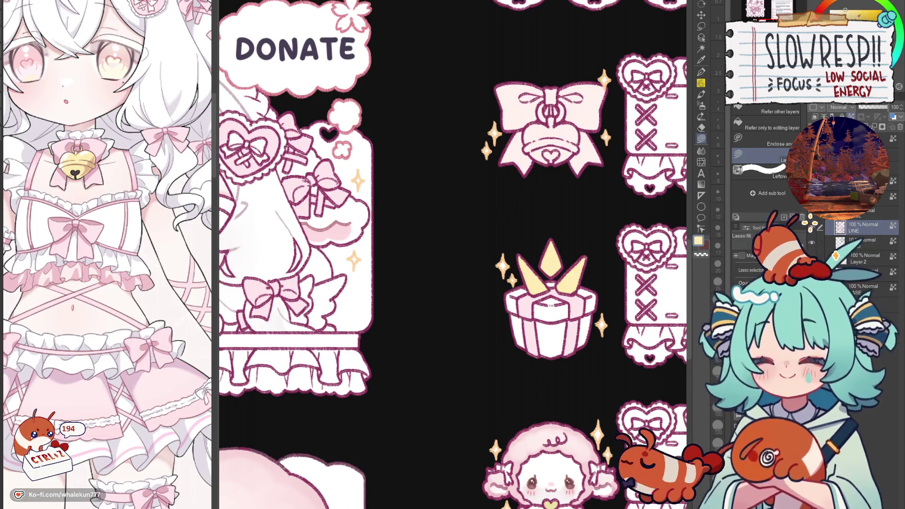
{"action": "left_click_drag", "start_coordinate": [845, 10], "coordinate": [833, 6]}
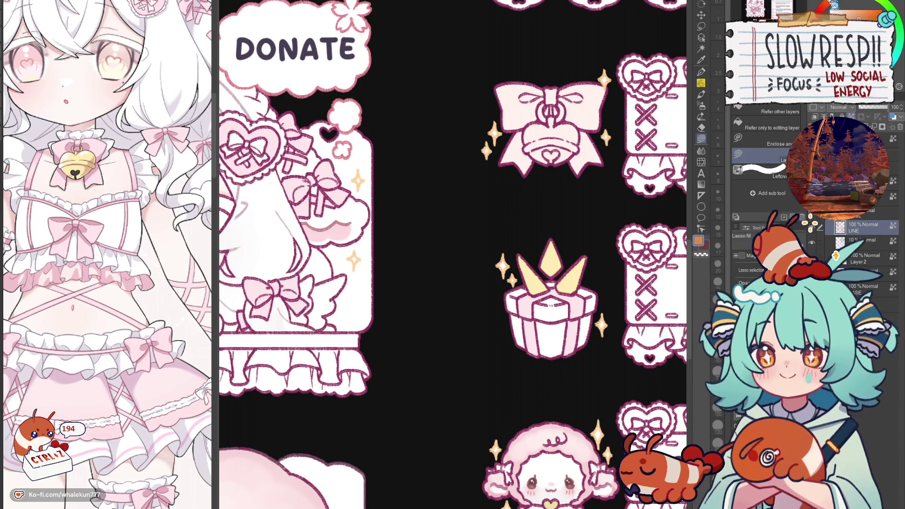
With the pen at size 17, paint light pinkish highlights across the gift box lid.
{"action": "left_click", "coordinate": [701, 72]}
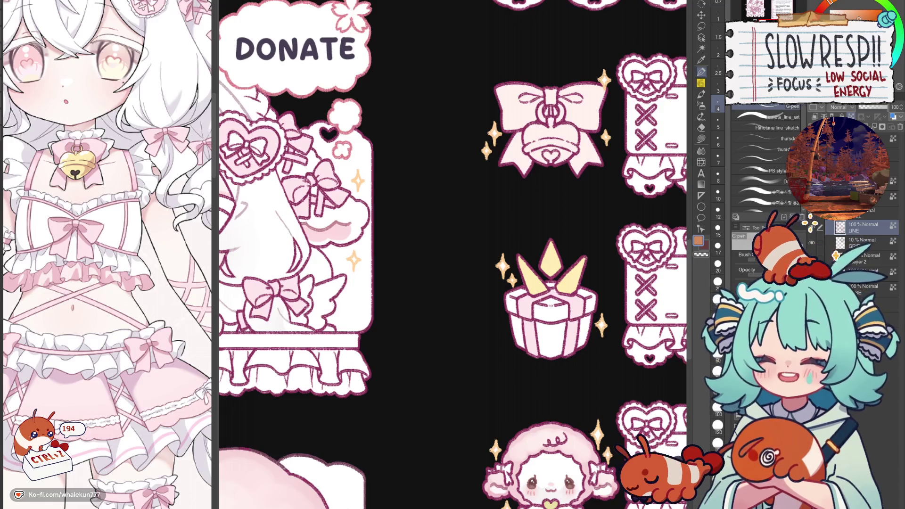
{"action": "left_click_drag", "start_coordinate": [551, 240], "coordinate": [526, 230]}
{"action": "key", "text": "bracketright"}
{"action": "key", "text": "bracketright"}
{"action": "key", "text": "bracketright"}
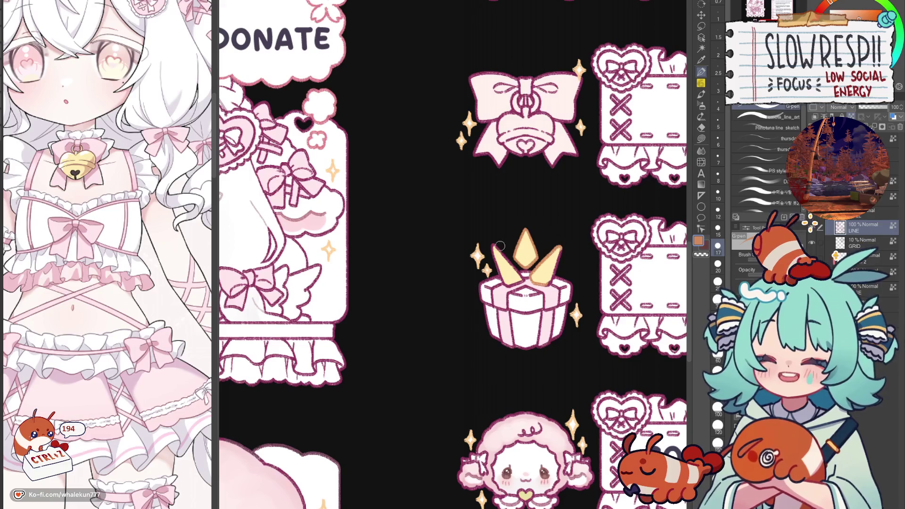
{"action": "left_click", "coordinate": [507, 295], "text": "alt"}
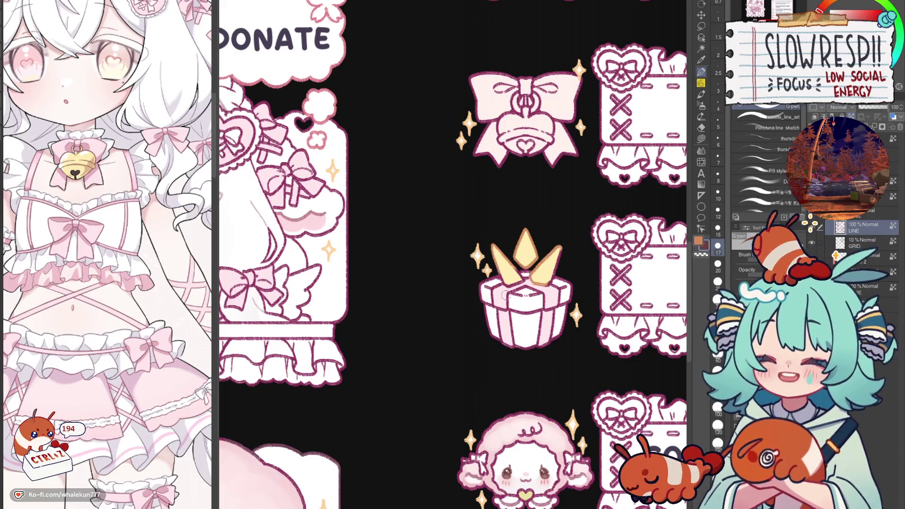
{"action": "scroll", "coordinate": [457, 306], "scroll_direction": "left", "scroll_amount": 5}
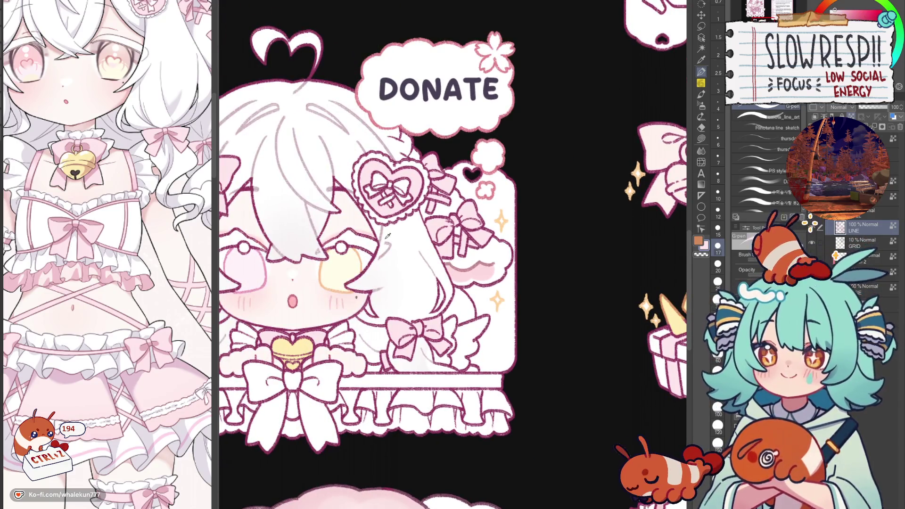
{"action": "scroll", "coordinate": [523, 272], "scroll_direction": "right", "scroll_amount": 5}
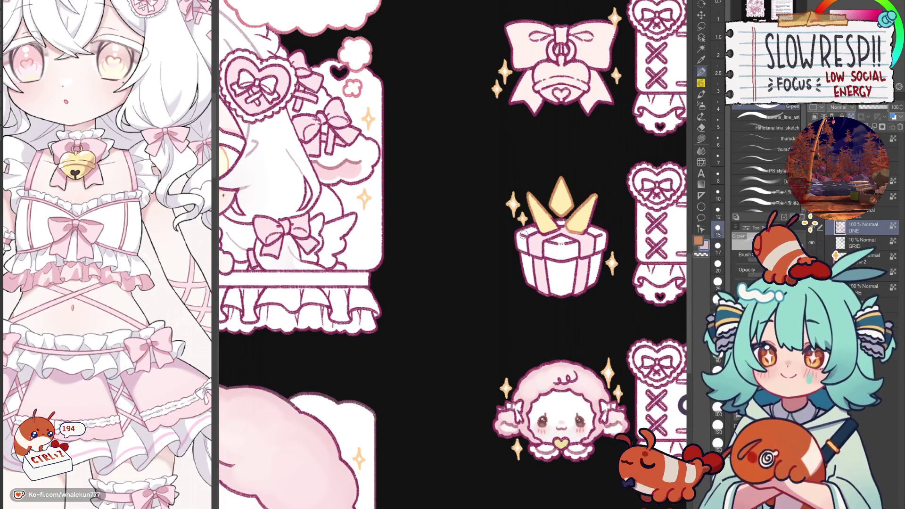
{"action": "left_click_drag", "start_coordinate": [522, 237], "coordinate": [592, 242]}
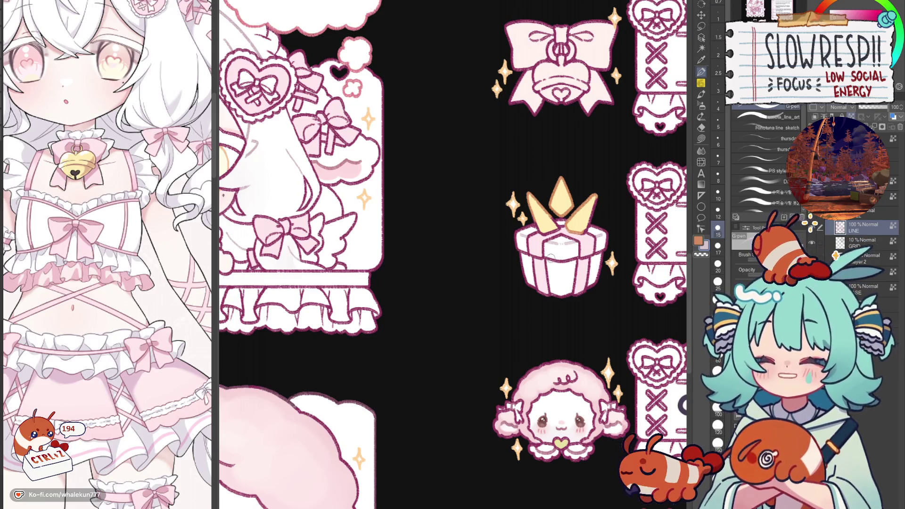
{"action": "scroll", "coordinate": [607, 226], "scroll_direction": "down", "scroll_amount": 5}
{"action": "scroll", "coordinate": [585, 245], "scroll_direction": "up", "scroll_amount": 5}
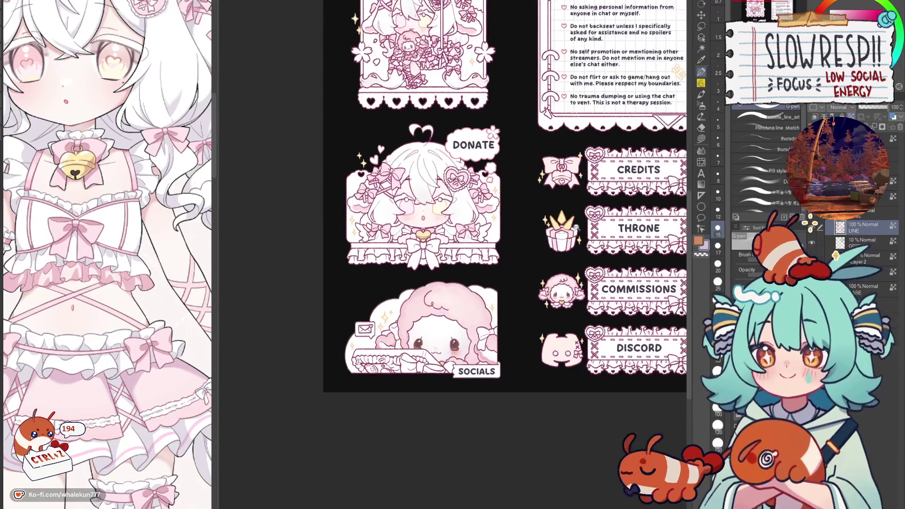
Eyedrop the mauve-pink from the Socials panel and frame the gift-box icon.
{"action": "mouse_move", "coordinate": [384, 378]}
{"action": "left_mouse_down"}
{"action": "mouse_move", "coordinate": [488, 388]}
{"action": "mouse_move", "coordinate": [523, 426]}
{"action": "mouse_move", "coordinate": [558, 257]}
{"action": "left_mouse_up"}
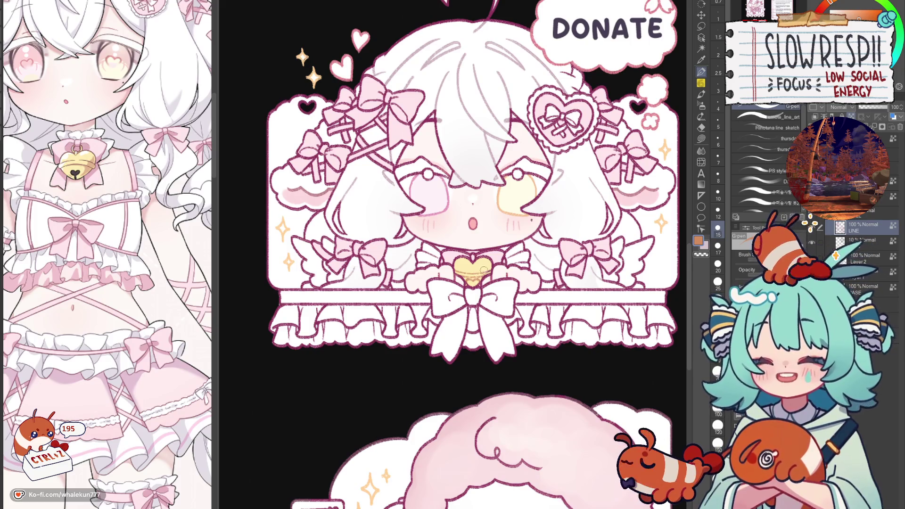
{"action": "scroll", "coordinate": [495, 258], "scroll_direction": "down", "scroll_amount": 4}
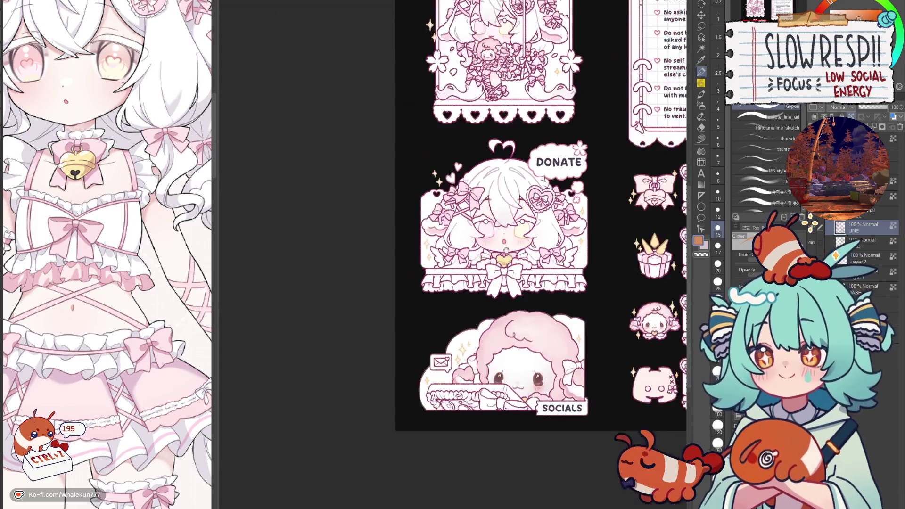
{"action": "scroll", "coordinate": [480, 278], "scroll_direction": "up", "scroll_amount": 5}
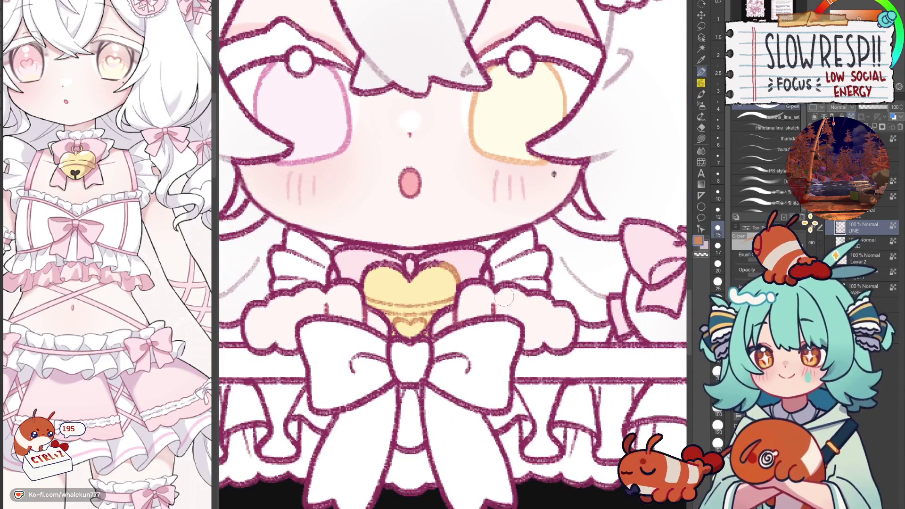
{"action": "scroll", "coordinate": [509, 392], "scroll_direction": "down", "scroll_amount": 2}
{"action": "scroll", "coordinate": [509, 392], "scroll_direction": "down", "scroll_amount": 2}
{"action": "scroll", "coordinate": [509, 392], "scroll_direction": "right", "scroll_amount": 5}
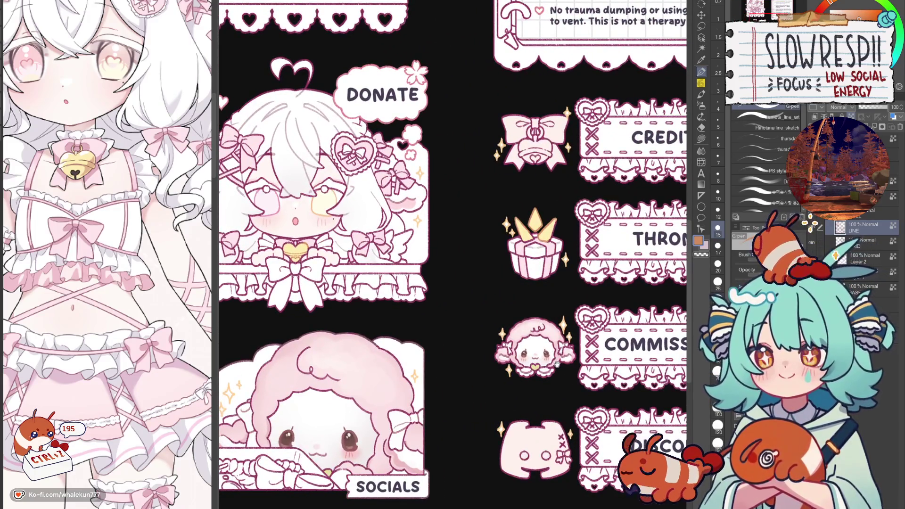
{"action": "left_click", "coordinate": [328, 372], "text": "alt"}
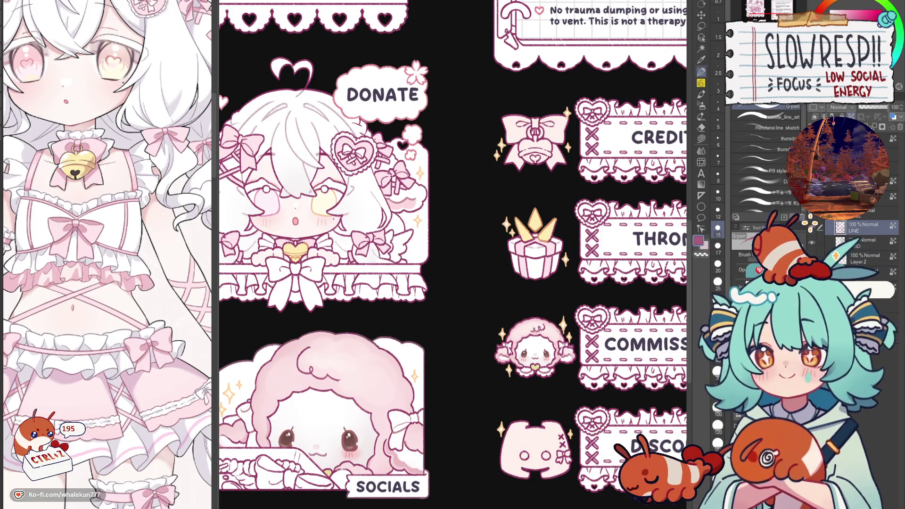
{"action": "scroll", "coordinate": [498, 156], "scroll_direction": "down", "scroll_amount": 2}
{"action": "scroll", "coordinate": [495, 312], "scroll_direction": "up", "scroll_amount": 5}
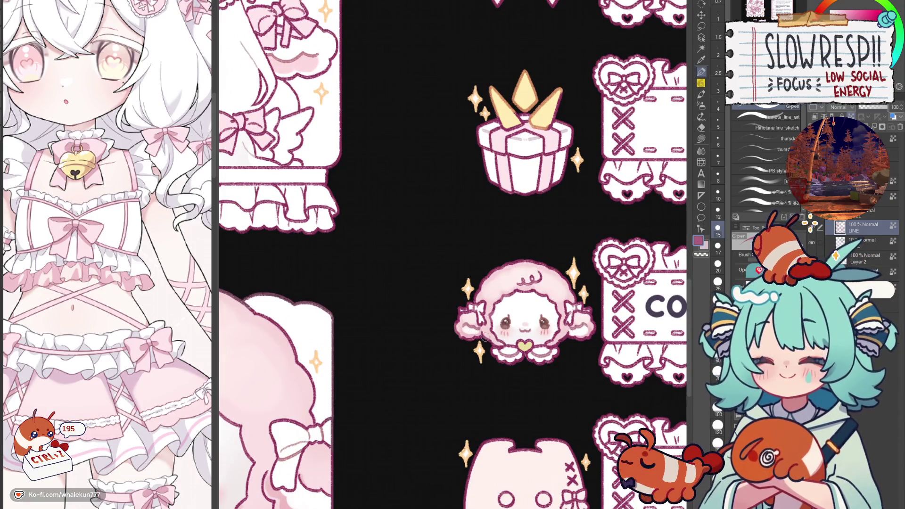
{"action": "scroll", "coordinate": [521, 322], "scroll_direction": "down", "scroll_amount": 2}
{"action": "scroll", "coordinate": [521, 238], "scroll_direction": "up", "scroll_amount": 4}
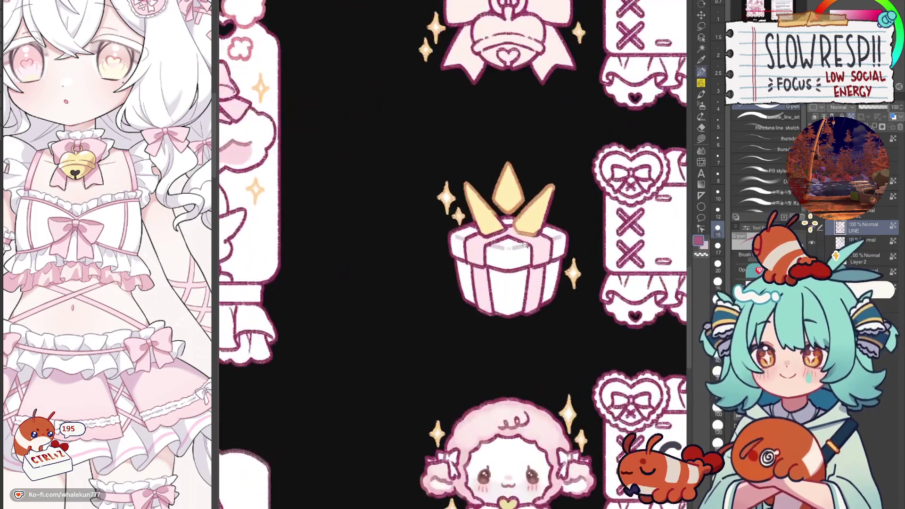
{"action": "mouse_move", "coordinate": [492, 273]}
{"action": "left_mouse_down"}
{"action": "mouse_move", "coordinate": [555, 309]}
{"action": "mouse_move", "coordinate": [526, 326]}
{"action": "left_mouse_up"}
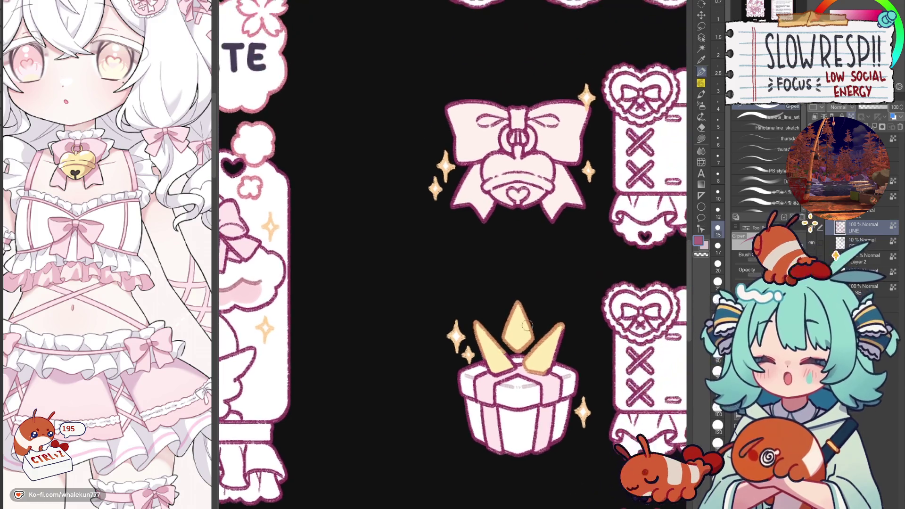
{"action": "scroll", "coordinate": [527, 326], "scroll_direction": "down", "scroll_amount": 2}
Lasso-fill the bow-and-bell area light pink on Layer 2.
{"action": "left_click", "coordinate": [701, 138]}
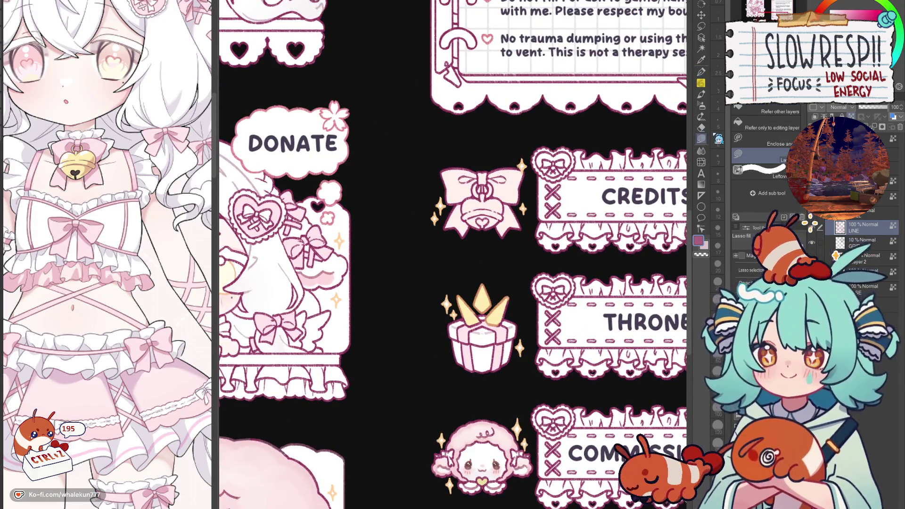
{"action": "scroll", "coordinate": [443, 330], "scroll_direction": "down", "scroll_amount": 3}
{"action": "scroll", "coordinate": [444, 330], "scroll_direction": "up", "scroll_amount": 4}
{"action": "left_click", "coordinate": [441, 352], "text": "alt"}
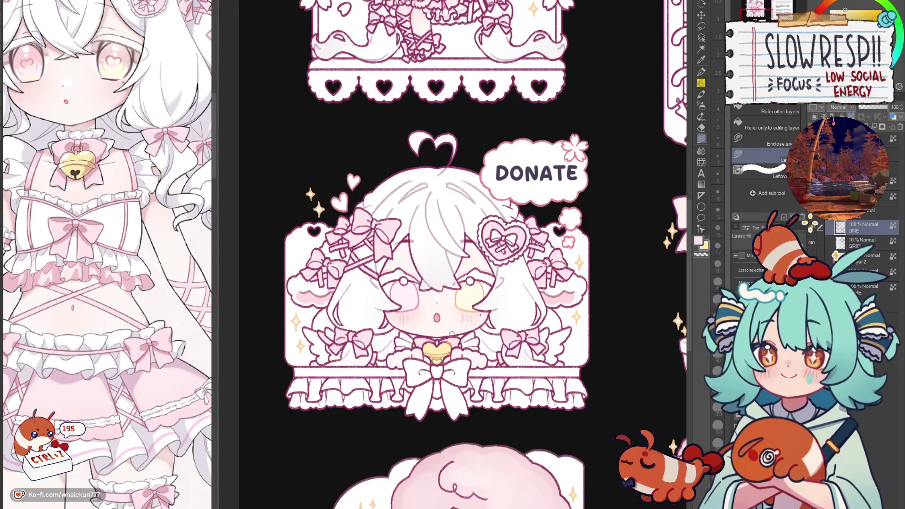
{"action": "scroll", "coordinate": [528, 222], "scroll_direction": "down", "scroll_amount": 2}
{"action": "scroll", "coordinate": [531, 226], "scroll_direction": "up", "scroll_amount": 4}
{"action": "mouse_move", "coordinate": [531, 226]}
{"action": "left_mouse_down"}
{"action": "mouse_move", "coordinate": [436, 359]}
{"action": "mouse_move", "coordinate": [529, 225]}
{"action": "left_mouse_up"}
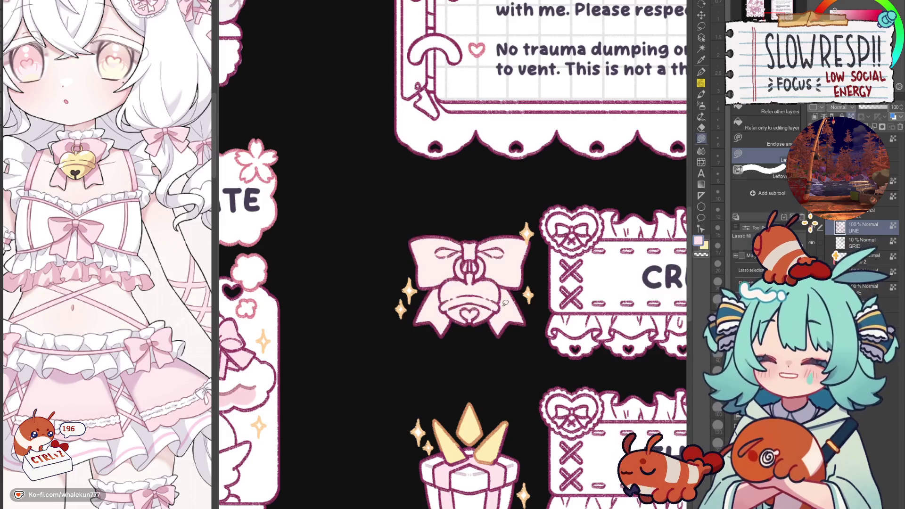
{"action": "left_click", "coordinate": [835, 256]}
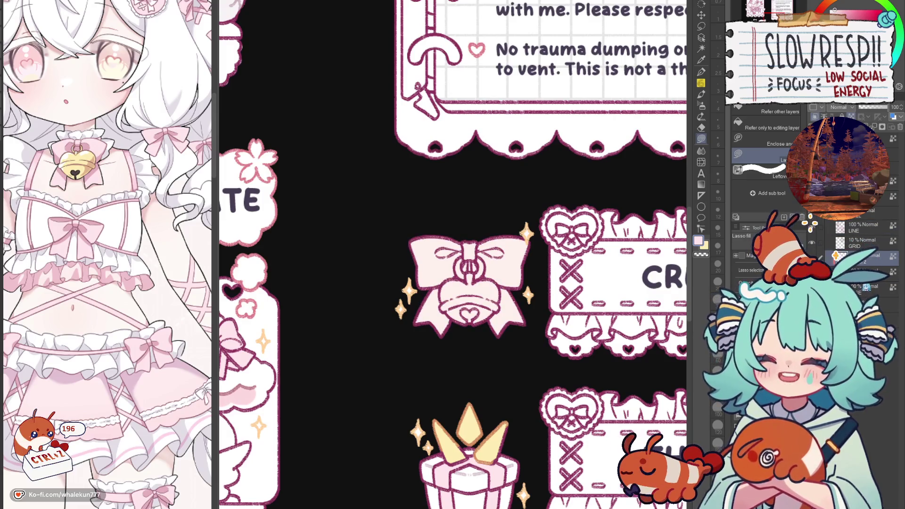
{"action": "mouse_move", "coordinate": [524, 216]}
{"action": "left_mouse_down"}
{"action": "mouse_move", "coordinate": [538, 264]}
{"action": "mouse_move", "coordinate": [369, 262]}
{"action": "mouse_move", "coordinate": [521, 194]}
{"action": "left_mouse_up"}
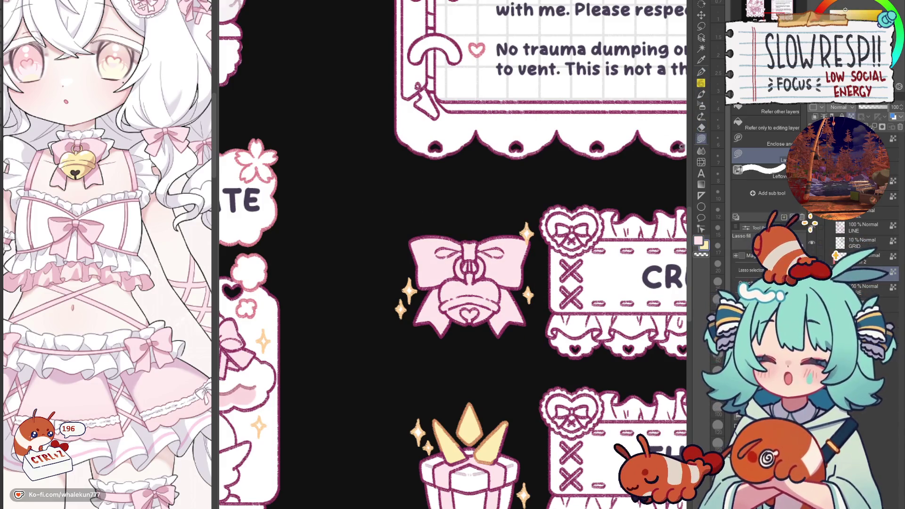
Fill the bell's ring and body pale yellow on Layer 2.
{"action": "scroll", "coordinate": [465, 272], "scroll_direction": "up", "scroll_amount": 2}
{"action": "mouse_move", "coordinate": [467, 246]}
{"action": "left_mouse_down"}
{"action": "mouse_move", "coordinate": [471, 282]}
{"action": "mouse_move", "coordinate": [448, 264]}
{"action": "mouse_move", "coordinate": [469, 243]}
{"action": "mouse_move", "coordinate": [484, 264]}
{"action": "mouse_move", "coordinate": [473, 297]}
{"action": "mouse_move", "coordinate": [499, 255]}
{"action": "left_mouse_up"}
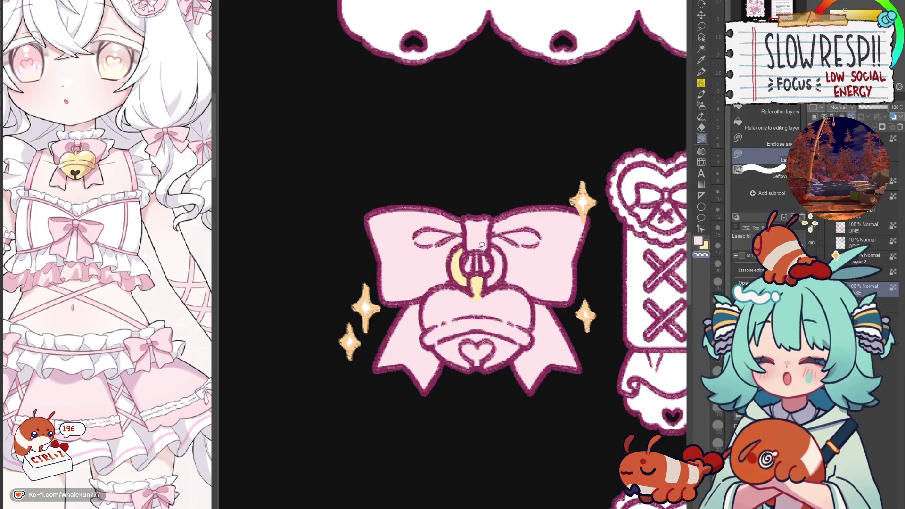
{"action": "left_click", "coordinate": [862, 258]}
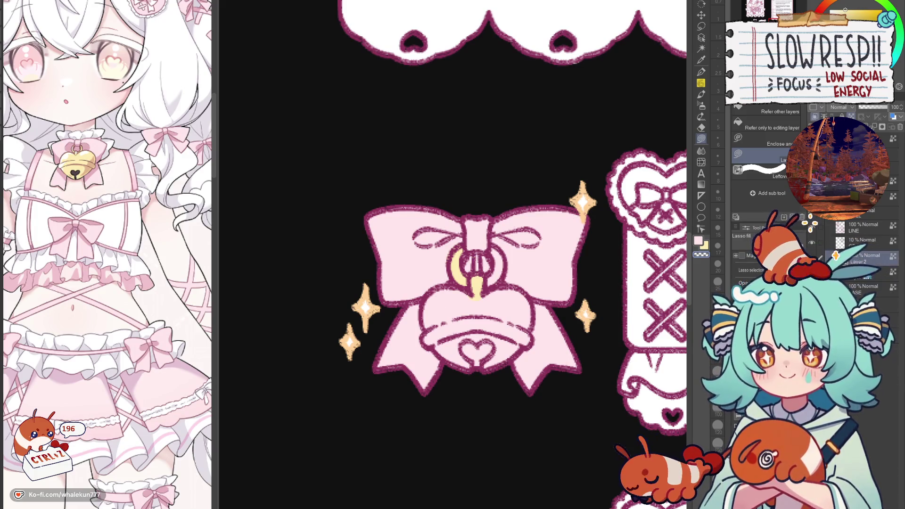
{"action": "mouse_move", "coordinate": [480, 249]}
{"action": "left_mouse_down"}
{"action": "mouse_move", "coordinate": [474, 273]}
{"action": "mouse_move", "coordinate": [488, 246]}
{"action": "left_mouse_up"}
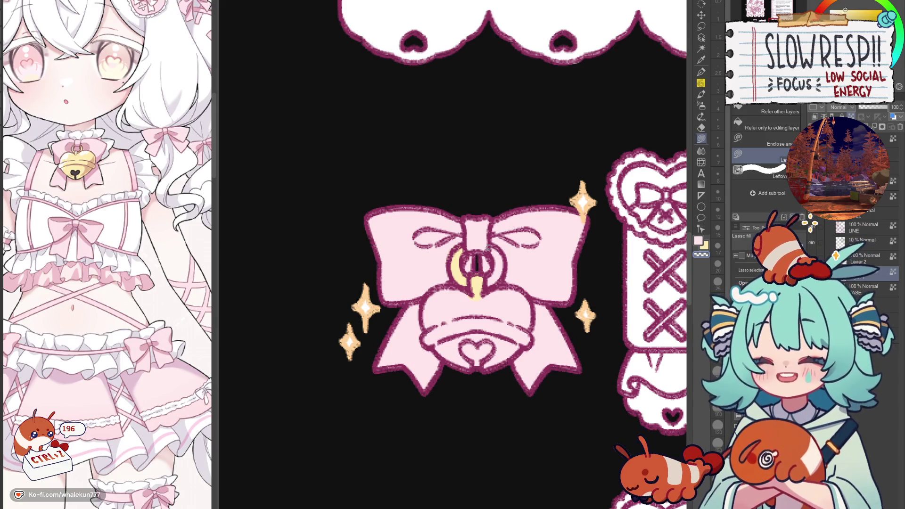
{"action": "left_click", "coordinate": [835, 256]}
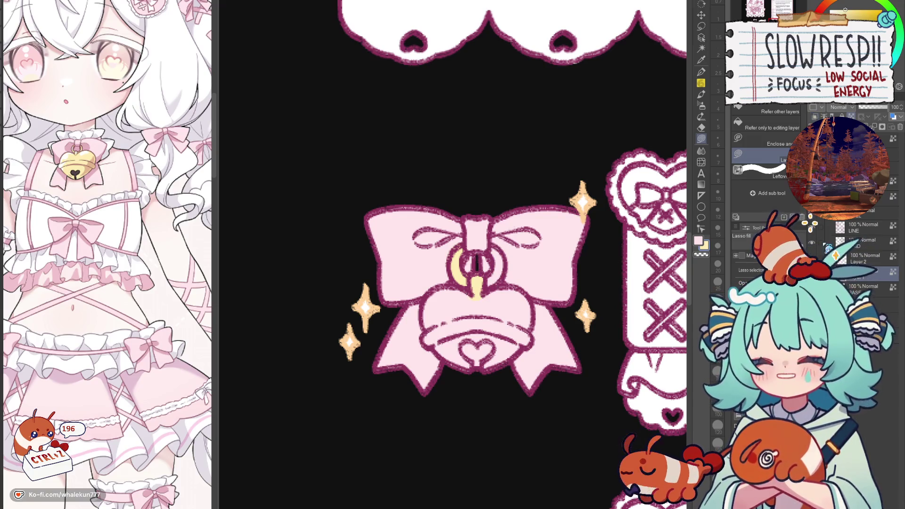
{"action": "mouse_move", "coordinate": [495, 244]}
{"action": "left_mouse_down"}
{"action": "mouse_move", "coordinate": [499, 274]}
{"action": "mouse_move", "coordinate": [488, 289]}
{"action": "mouse_move", "coordinate": [493, 252]}
{"action": "left_mouse_up"}
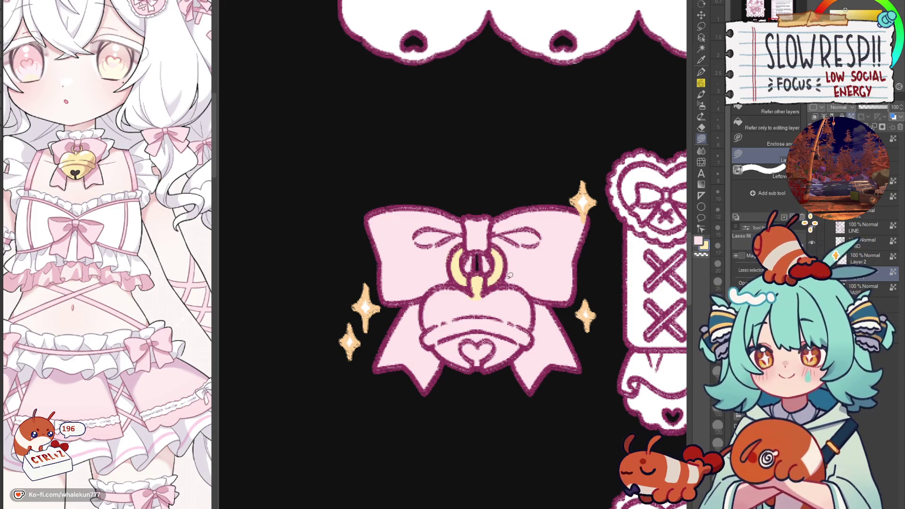
{"action": "mouse_move", "coordinate": [475, 287]}
{"action": "left_mouse_down"}
{"action": "mouse_move", "coordinate": [427, 295]}
{"action": "mouse_move", "coordinate": [423, 330]}
{"action": "mouse_move", "coordinate": [438, 347]}
{"action": "mouse_move", "coordinate": [513, 344]}
{"action": "mouse_move", "coordinate": [493, 288]}
{"action": "mouse_move", "coordinate": [519, 286]}
{"action": "mouse_move", "coordinate": [536, 315]}
{"action": "mouse_move", "coordinate": [530, 340]}
{"action": "mouse_move", "coordinate": [486, 362]}
{"action": "mouse_move", "coordinate": [491, 289]}
{"action": "left_mouse_up"}
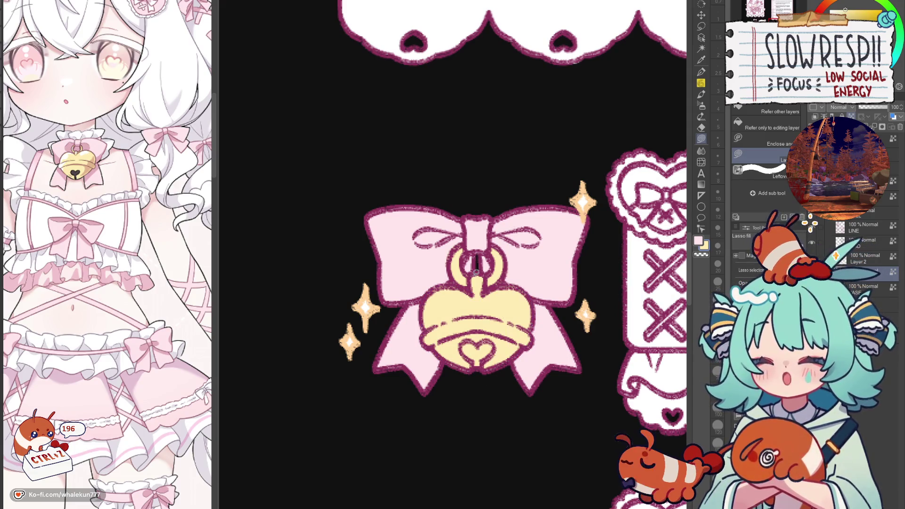
Shade the ring's left edge and the bell's lower half in tan with the pen.
{"action": "key", "text": "p"}
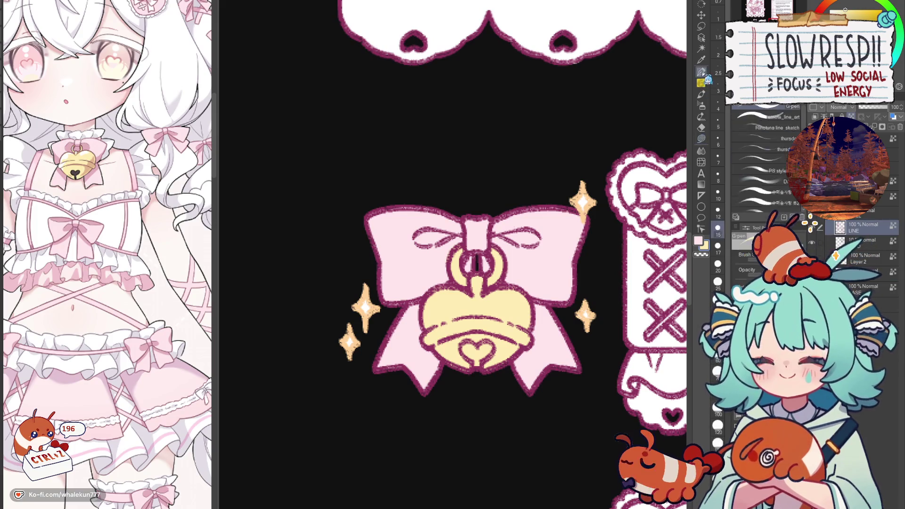
{"action": "scroll", "coordinate": [569, 222], "scroll_direction": "down", "scroll_amount": 5}
{"action": "left_click_drag", "start_coordinate": [400, 271], "coordinate": [487, 275]}
{"action": "scroll", "coordinate": [459, 348], "scroll_direction": "up", "scroll_amount": 5}
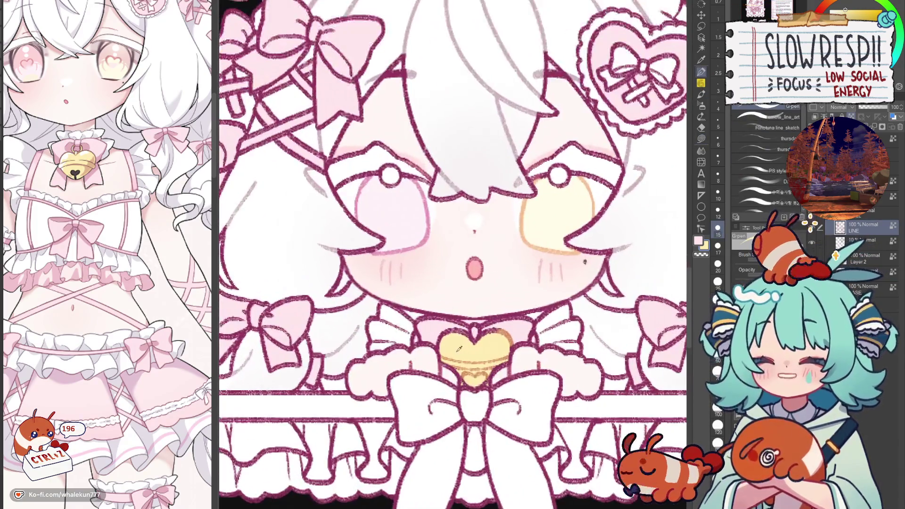
{"action": "mouse_move", "coordinate": [505, 329]}
{"action": "left_mouse_down"}
{"action": "mouse_move", "coordinate": [508, 270]}
{"action": "mouse_move", "coordinate": [521, 258]}
{"action": "mouse_move", "coordinate": [487, 243]}
{"action": "mouse_move", "coordinate": [501, 243]}
{"action": "mouse_move", "coordinate": [489, 233]}
{"action": "mouse_move", "coordinate": [498, 235]}
{"action": "left_mouse_up"}
{"action": "key", "text": "ctrl+z"}
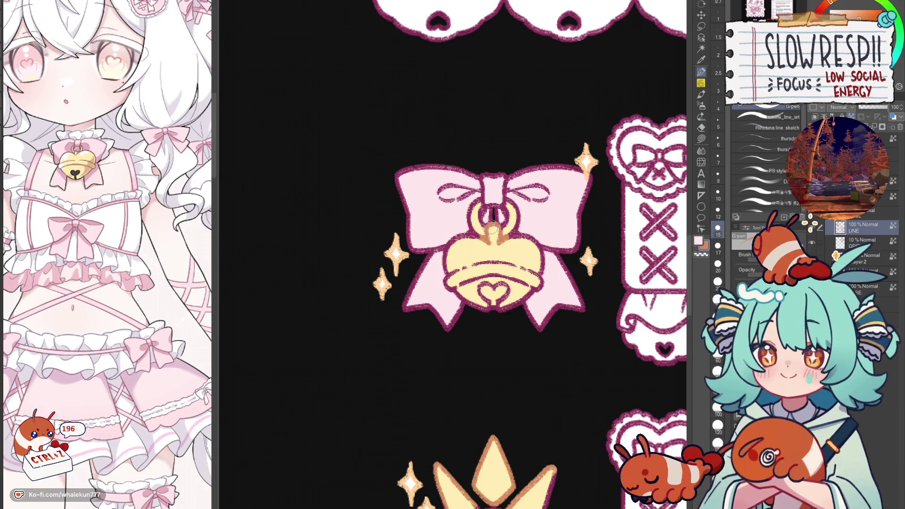
{"action": "key", "text": "bracketleft"}
{"action": "key", "text": "bracketleft"}
{"action": "left_click_drag", "start_coordinate": [473, 205], "coordinate": [469, 220]}
{"action": "key", "text": "bracketright"}
{"action": "key", "text": "bracketright"}
{"action": "key", "text": "bracketright"}
{"action": "mouse_move", "coordinate": [450, 261]}
{"action": "left_mouse_down"}
{"action": "mouse_move", "coordinate": [491, 291]}
{"action": "mouse_move", "coordinate": [495, 274]}
{"action": "mouse_move", "coordinate": [526, 273]}
{"action": "mouse_move", "coordinate": [524, 283]}
{"action": "mouse_move", "coordinate": [462, 277]}
{"action": "left_mouse_up"}
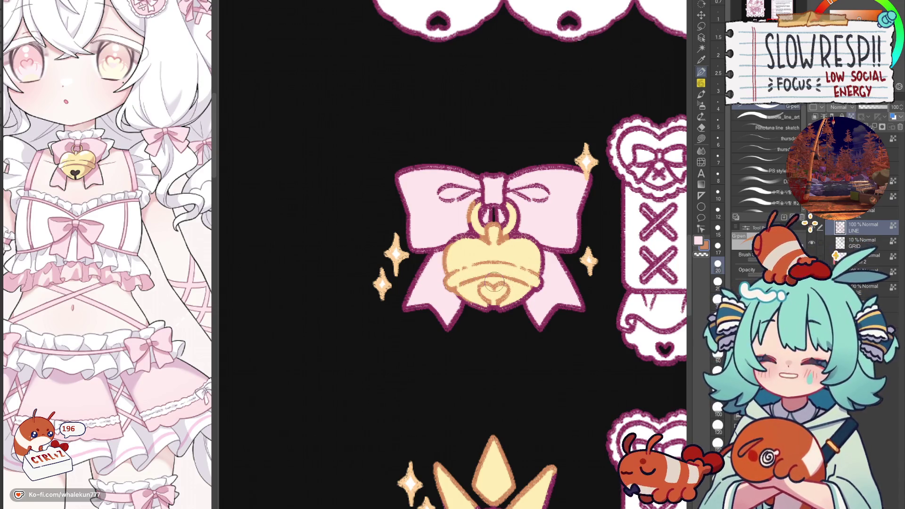
{"action": "scroll", "coordinate": [505, 302], "scroll_direction": "down", "scroll_amount": 5}
{"action": "scroll", "coordinate": [504, 303], "scroll_direction": "up", "scroll_amount": 3}
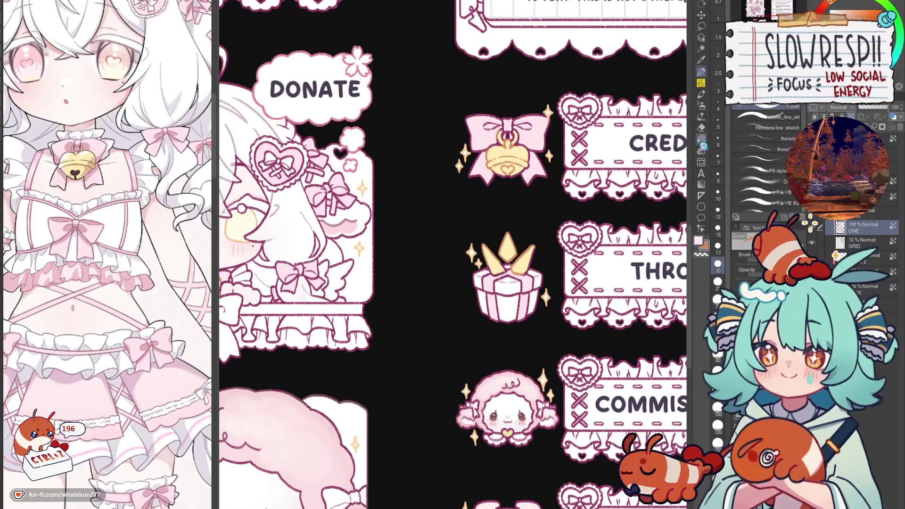
On the colour layer under the lines, shade the bell's lower part dark orange.
{"action": "left_click", "coordinate": [702, 139]}
{"action": "left_click_drag", "start_coordinate": [530, 293], "coordinate": [552, 360]}
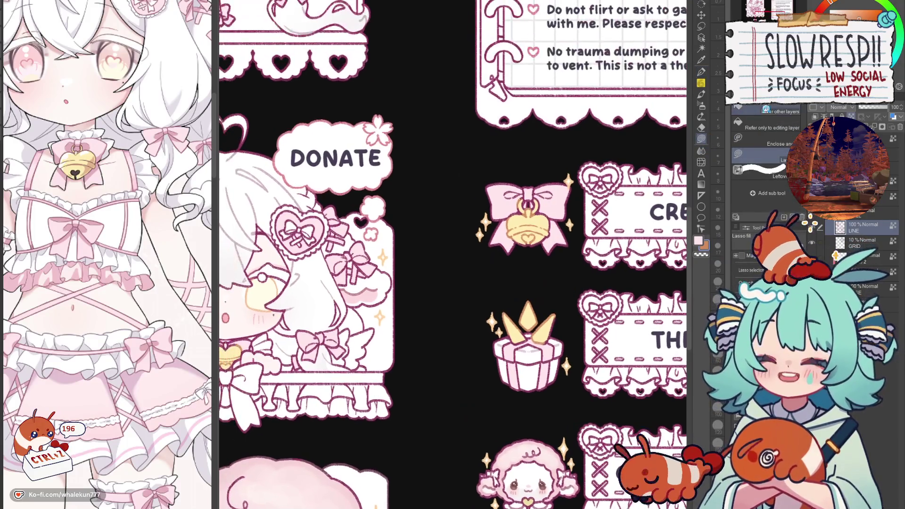
{"action": "scroll", "coordinate": [535, 216], "scroll_direction": "up", "scroll_amount": 5}
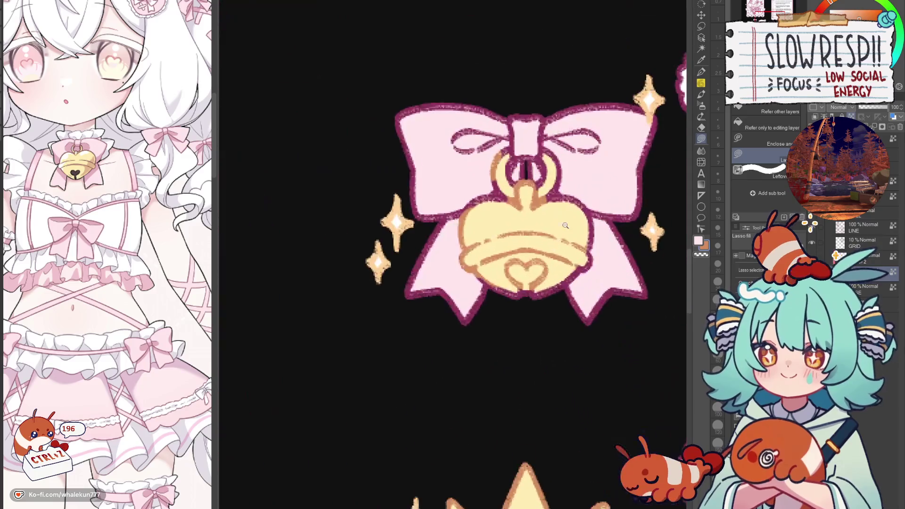
{"action": "key", "text": "p"}
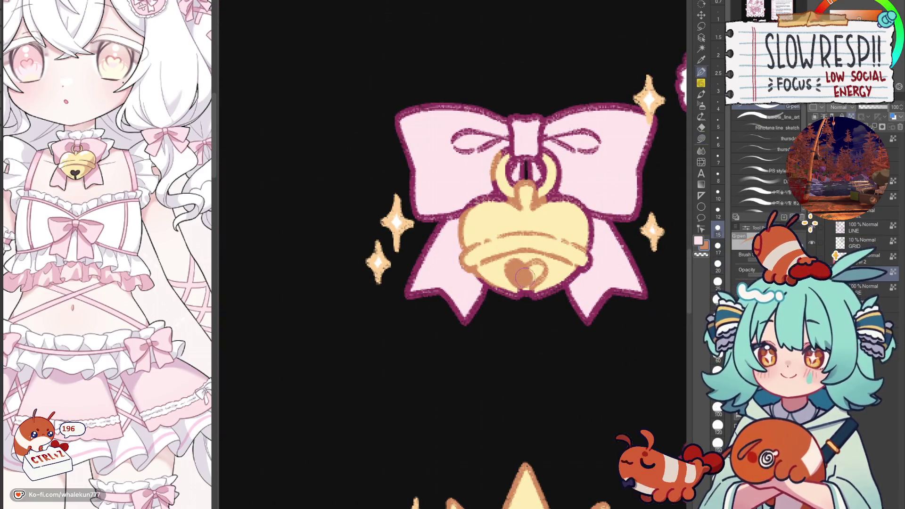
{"action": "scroll", "coordinate": [479, 294], "scroll_direction": "down", "scroll_amount": 5}
{"action": "left_click_drag", "start_coordinate": [479, 294], "coordinate": [679, 132]}
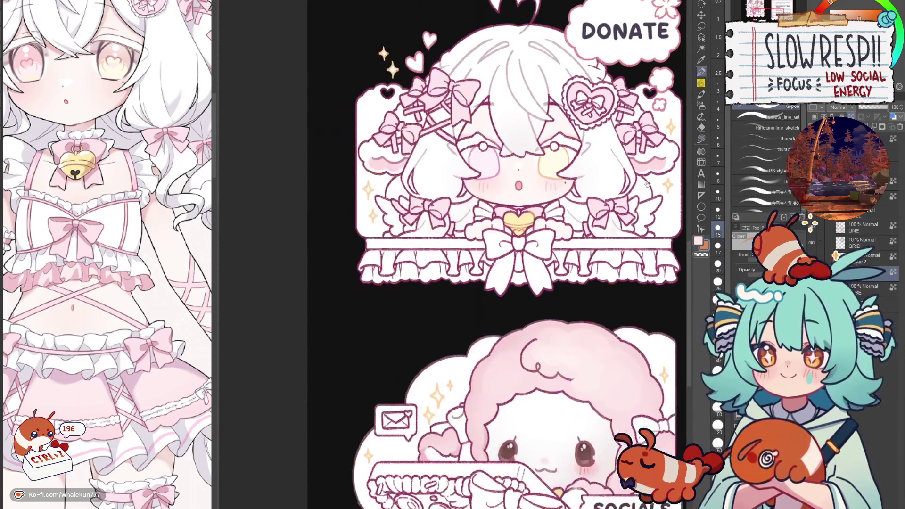
{"action": "scroll", "coordinate": [533, 259], "scroll_direction": "up", "scroll_amount": 5}
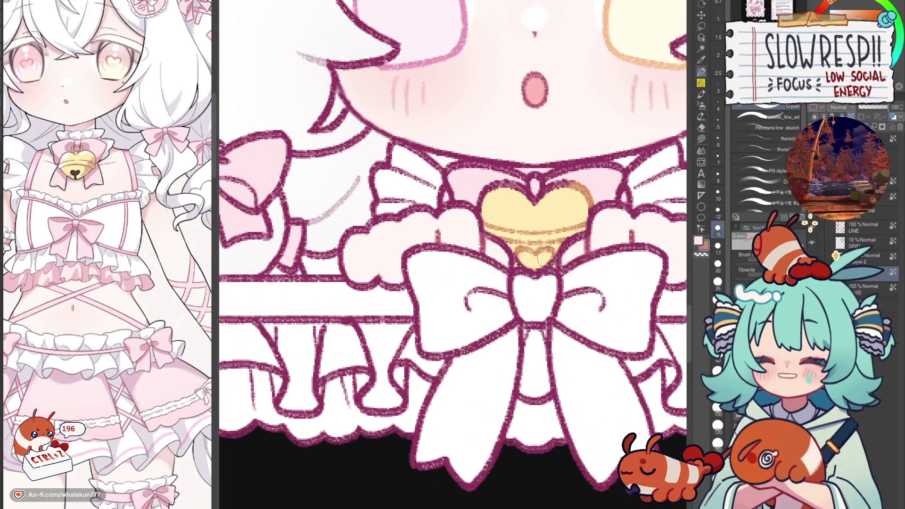
{"action": "key", "text": "ctrl+e"}
{"action": "mouse_move", "coordinate": [526, 250]}
{"action": "left_mouse_down"}
{"action": "mouse_move", "coordinate": [529, 269]}
{"action": "mouse_move", "coordinate": [542, 266]}
{"action": "left_mouse_up"}
{"action": "scroll", "coordinate": [542, 255], "scroll_direction": "down", "scroll_amount": 6}
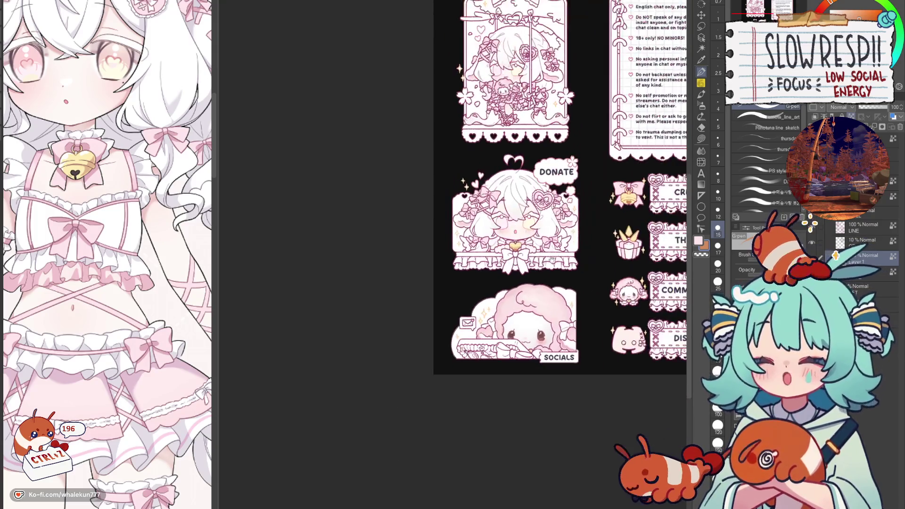
Lasso-fill the Discord icon's body with darker pink.
{"action": "scroll", "coordinate": [590, 352], "scroll_direction": "up", "scroll_amount": 5}
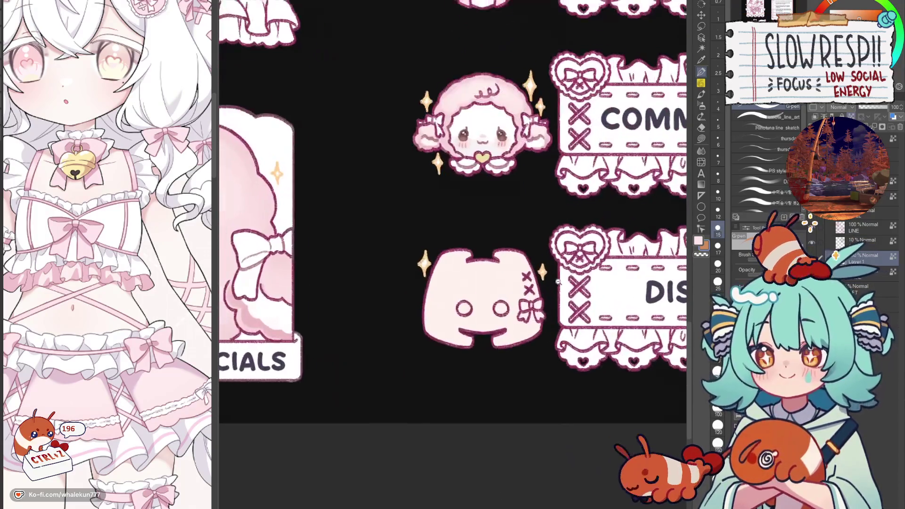
{"action": "left_click", "coordinate": [704, 137]}
{"action": "mouse_move", "coordinate": [445, 283]}
{"action": "left_mouse_down"}
{"action": "mouse_move", "coordinate": [524, 286]}
{"action": "mouse_move", "coordinate": [586, 307]}
{"action": "left_mouse_up"}
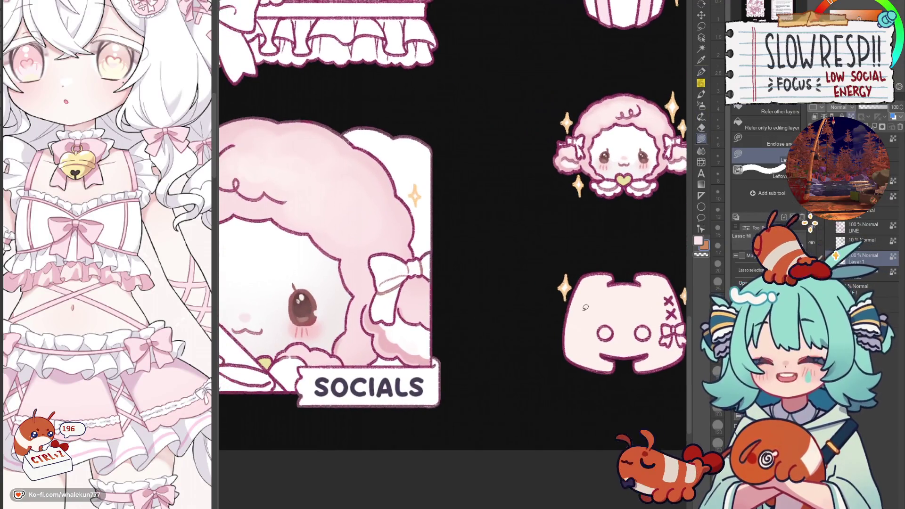
{"action": "left_click_drag", "start_coordinate": [382, 231], "coordinate": [277, 235]}
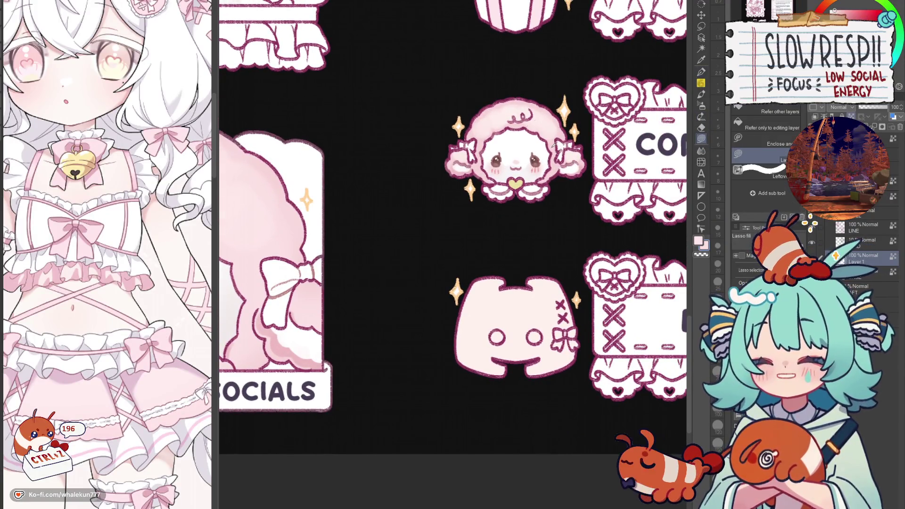
{"action": "mouse_move", "coordinate": [578, 274]}
{"action": "left_mouse_down"}
{"action": "mouse_move", "coordinate": [587, 323]}
{"action": "mouse_move", "coordinate": [422, 326]}
{"action": "mouse_move", "coordinate": [543, 245]}
{"action": "left_mouse_up"}
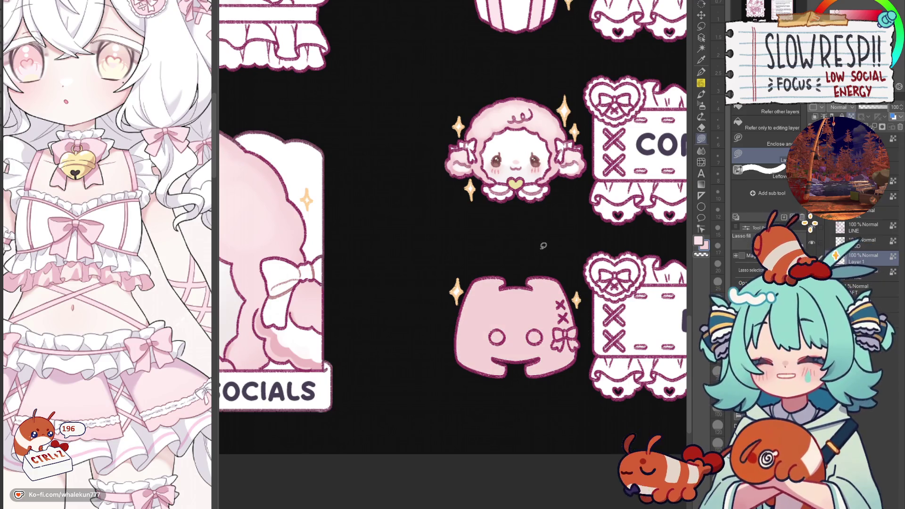
Add highlight shading to the Discord icon and soften it with an enlarged Blend brush.
{"action": "left_click_drag", "start_coordinate": [426, 318], "coordinate": [496, 321]}
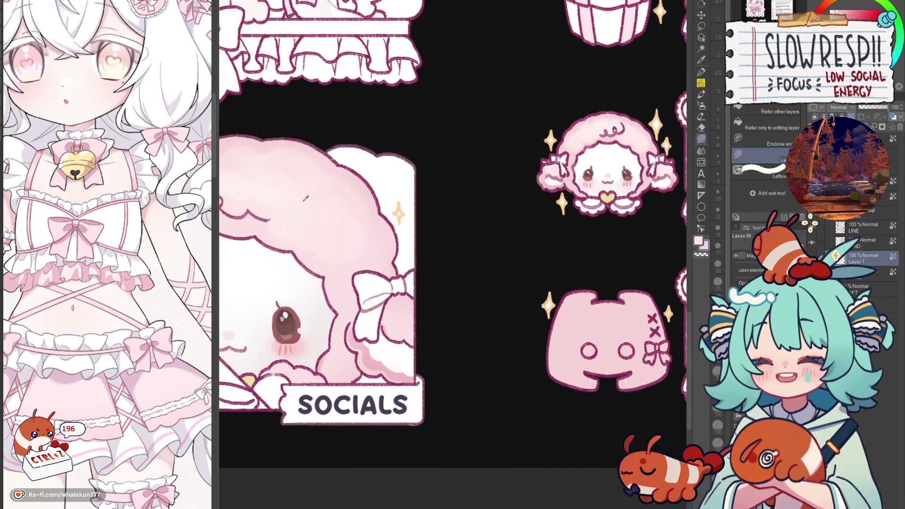
{"action": "left_click_drag", "start_coordinate": [570, 248], "coordinate": [524, 186]}
{"action": "key", "text": "p"}
{"action": "mouse_move", "coordinate": [562, 252]}
{"action": "left_mouse_down"}
{"action": "mouse_move", "coordinate": [514, 285]}
{"action": "mouse_move", "coordinate": [520, 302]}
{"action": "left_mouse_up"}
{"action": "key", "text": "bracketright"}
{"action": "key", "text": "bracketright"}
{"action": "key", "text": "bracketright"}
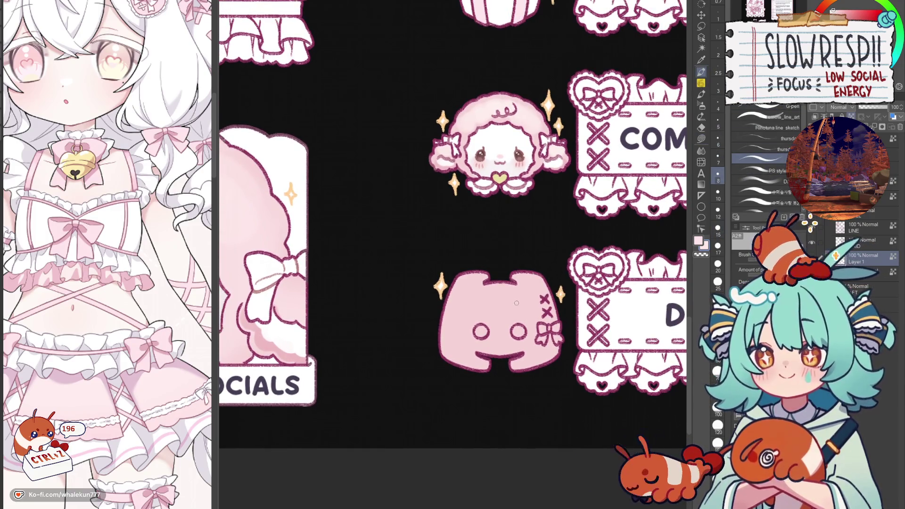
{"action": "key", "text": "bracketright"}
{"action": "key", "text": "bracketright"}
{"action": "key", "text": "bracketright"}
{"action": "mouse_move", "coordinate": [474, 282]}
{"action": "left_mouse_down"}
{"action": "mouse_move", "coordinate": [472, 310]}
{"action": "mouse_move", "coordinate": [532, 298]}
{"action": "mouse_move", "coordinate": [524, 323]}
{"action": "mouse_move", "coordinate": [469, 314]}
{"action": "mouse_move", "coordinate": [472, 333]}
{"action": "mouse_move", "coordinate": [538, 330]}
{"action": "left_mouse_up"}
{"action": "key", "text": "ctrl+z"}
{"action": "key", "text": "j"}
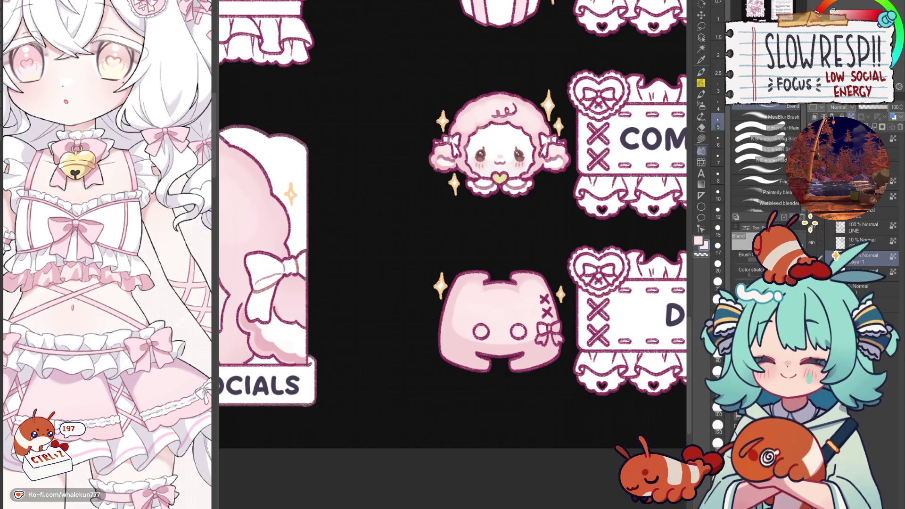
{"action": "key", "text": "bracketright"}
{"action": "key", "text": "bracketright"}
{"action": "key", "text": "bracketright"}
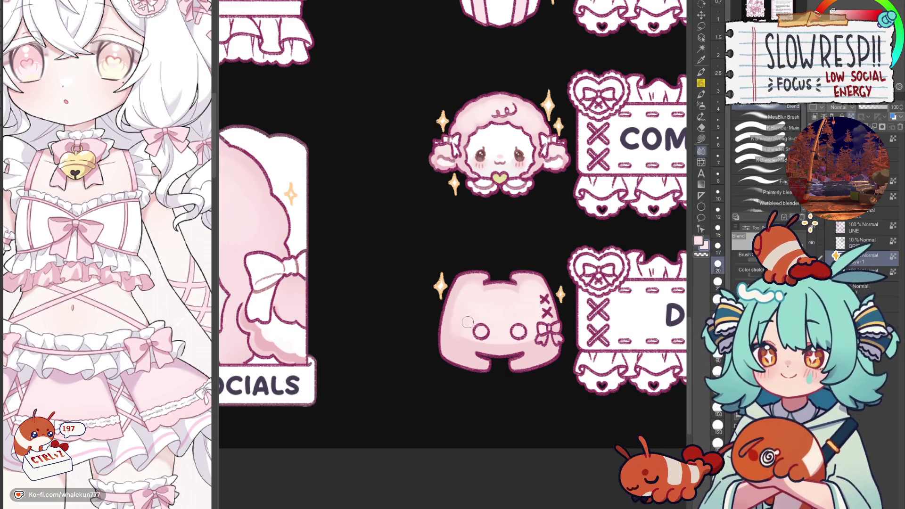
{"action": "mouse_move", "coordinate": [461, 341]}
{"action": "left_mouse_down"}
{"action": "mouse_move", "coordinate": [541, 323]}
{"action": "mouse_move", "coordinate": [532, 296]}
{"action": "mouse_move", "coordinate": [511, 331]}
{"action": "mouse_move", "coordinate": [540, 293]}
{"action": "left_mouse_up"}
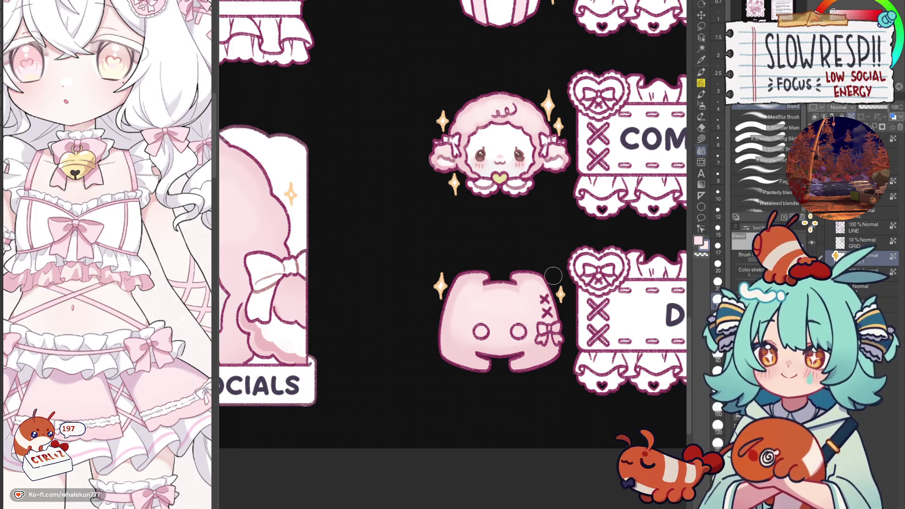
Lasso-fill the Discord icon's eyes solid white and paint its small bow white with the hard pen.
{"action": "left_click", "coordinate": [701, 139]}
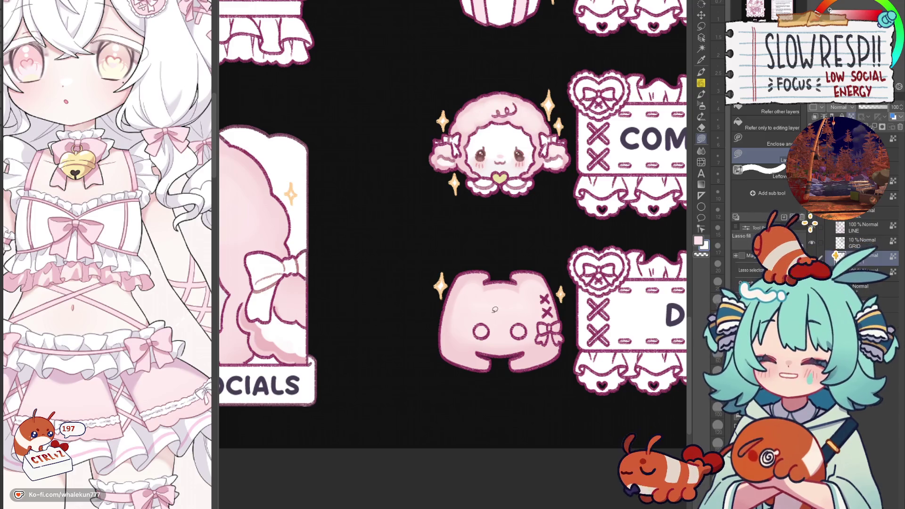
{"action": "scroll", "coordinate": [488, 314], "scroll_direction": "up", "scroll_amount": 2}
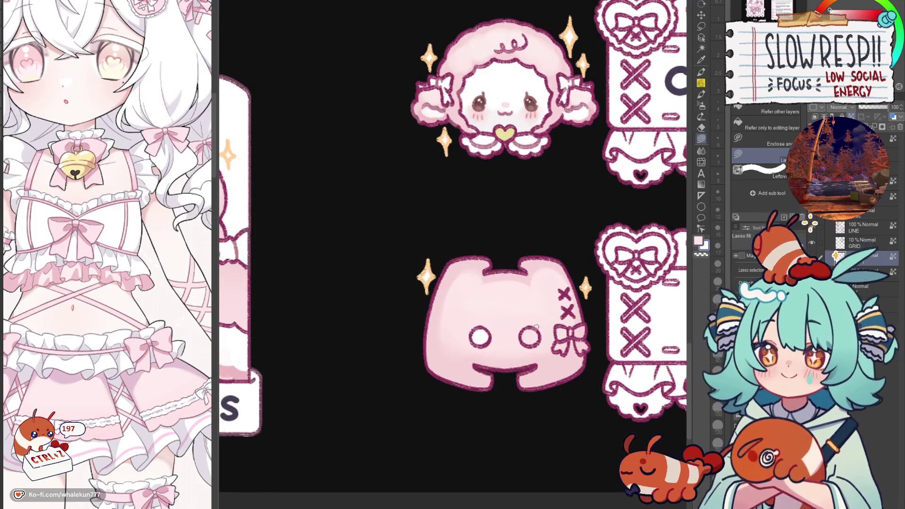
{"action": "left_click_drag", "start_coordinate": [535, 325], "coordinate": [529, 325]}
{"action": "left_click", "coordinate": [702, 73]}
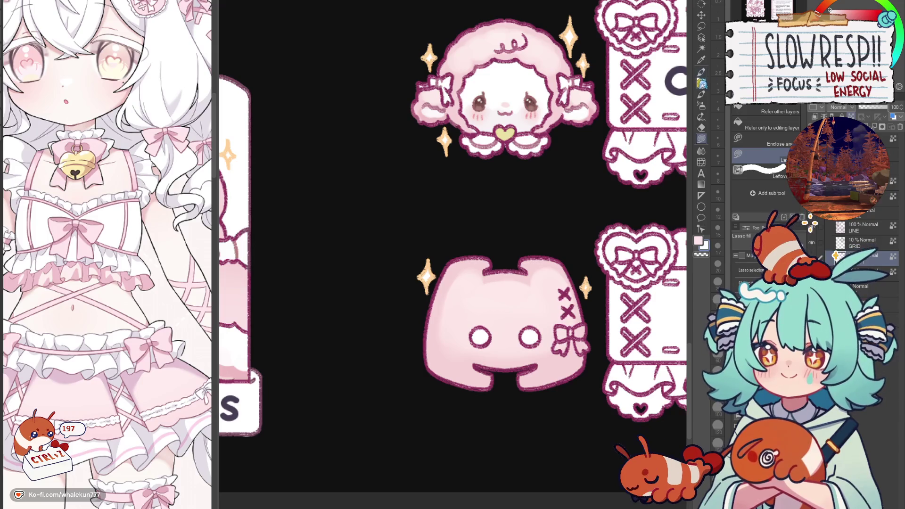
{"action": "left_click", "coordinate": [773, 108]}
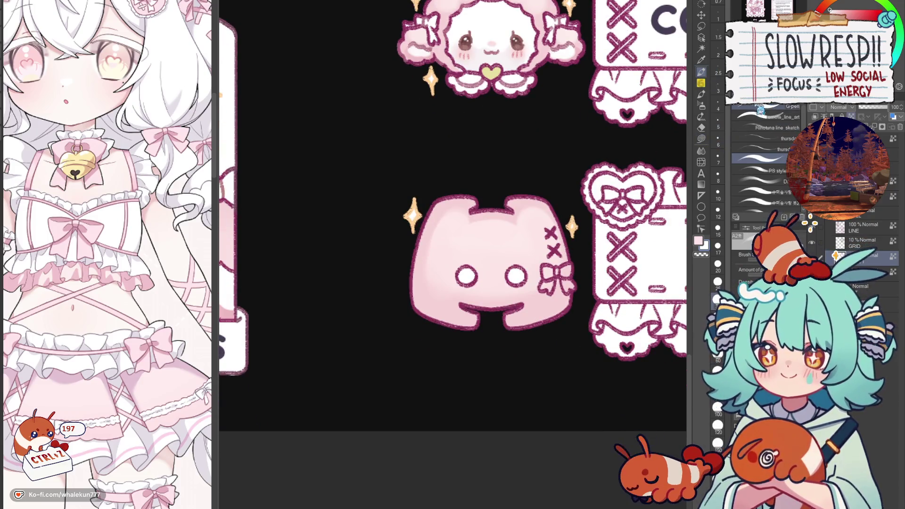
{"action": "mouse_move", "coordinate": [556, 272]}
{"action": "left_mouse_down"}
{"action": "mouse_move", "coordinate": [569, 271]}
{"action": "mouse_move", "coordinate": [568, 288]}
{"action": "mouse_move", "coordinate": [547, 286]}
{"action": "left_mouse_up"}
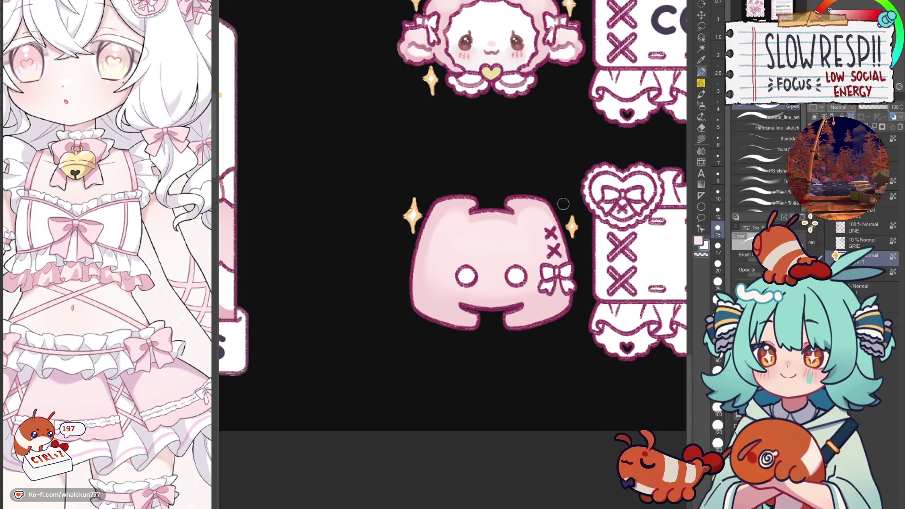
{"action": "scroll", "coordinate": [542, 283], "scroll_direction": "up", "scroll_amount": 3}
{"action": "scroll", "coordinate": [538, 306], "scroll_direction": "up", "scroll_amount": 3}
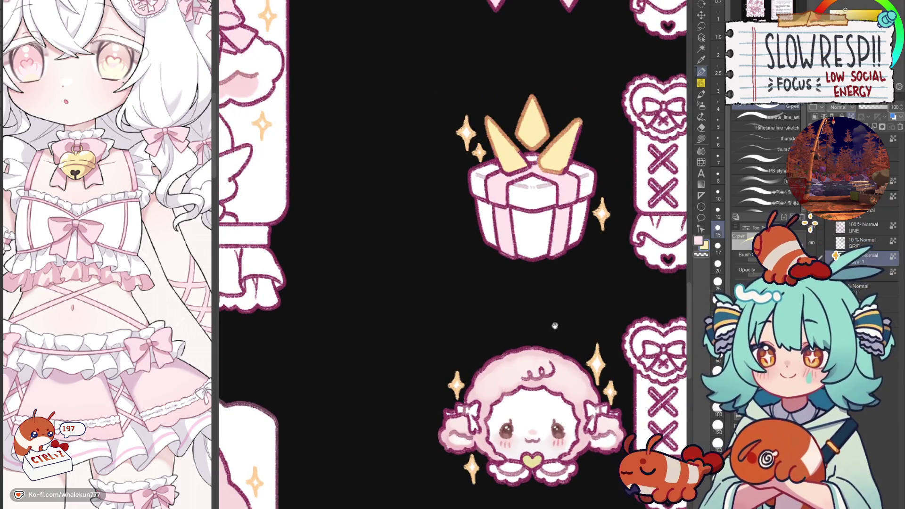
Paint the knot of the Discord icon's small bow yellow.
{"action": "scroll", "coordinate": [542, 257], "scroll_direction": "down", "scroll_amount": 6}
{"action": "mouse_move", "coordinate": [529, 334]}
{"action": "left_mouse_down"}
{"action": "mouse_move", "coordinate": [539, 334]}
{"action": "mouse_move", "coordinate": [534, 345]}
{"action": "mouse_move", "coordinate": [549, 332]}
{"action": "mouse_move", "coordinate": [551, 347]}
{"action": "left_mouse_up"}
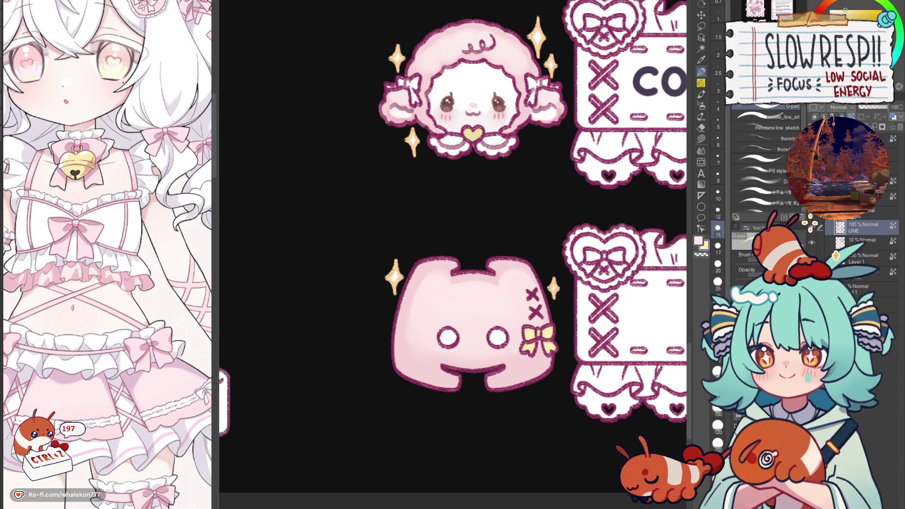
{"action": "scroll", "coordinate": [542, 100], "scroll_direction": "up", "scroll_amount": 6}
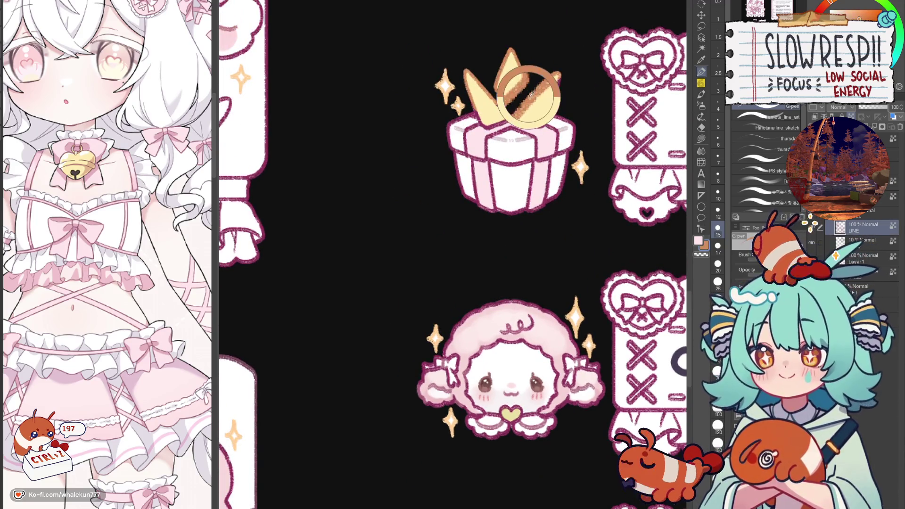
{"action": "scroll", "coordinate": [543, 100], "scroll_direction": "down", "scroll_amount": 6}
Recolour the Discord icon's two X marks orange.
{"action": "left_click_drag", "start_coordinate": [544, 280], "coordinate": [561, 318]}
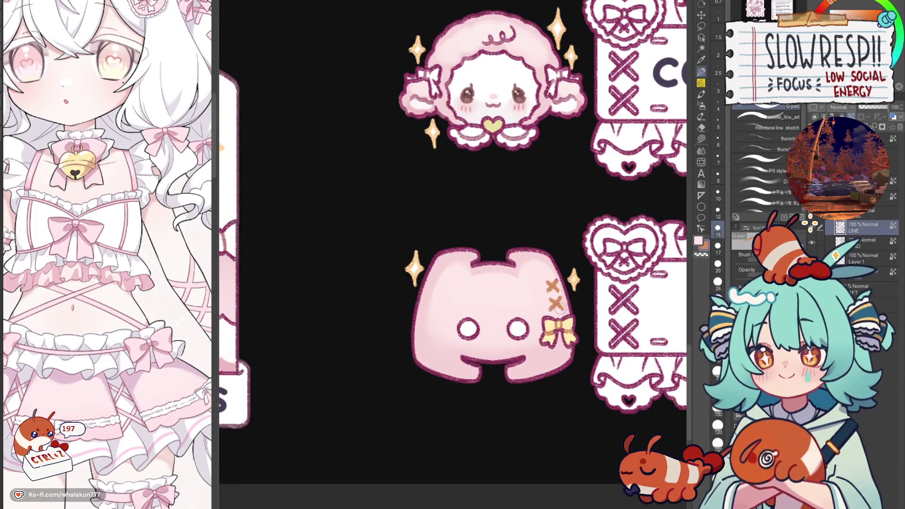
{"action": "scroll", "coordinate": [532, 196], "scroll_direction": "up", "scroll_amount": 1}
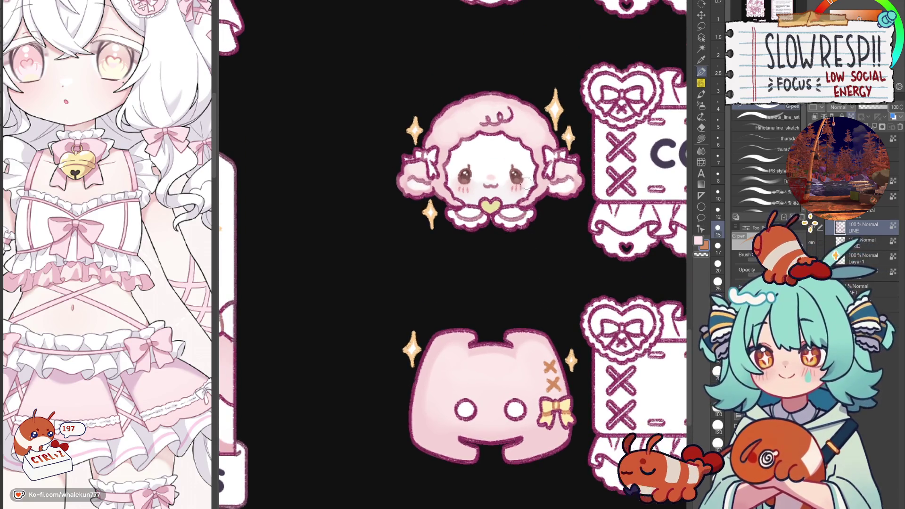
{"action": "scroll", "coordinate": [524, 189], "scroll_direction": "up", "scroll_amount": 6}
{"action": "scroll", "coordinate": [517, 283], "scroll_direction": "down", "scroll_amount": 6}
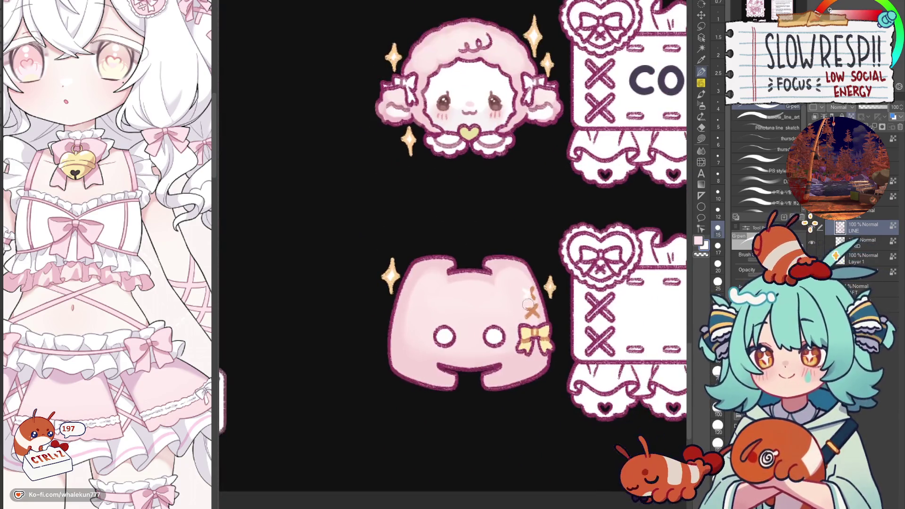
{"action": "scroll", "coordinate": [534, 307], "scroll_direction": "down", "scroll_amount": 5}
{"action": "scroll", "coordinate": [533, 307], "scroll_direction": "up", "scroll_amount": 4}
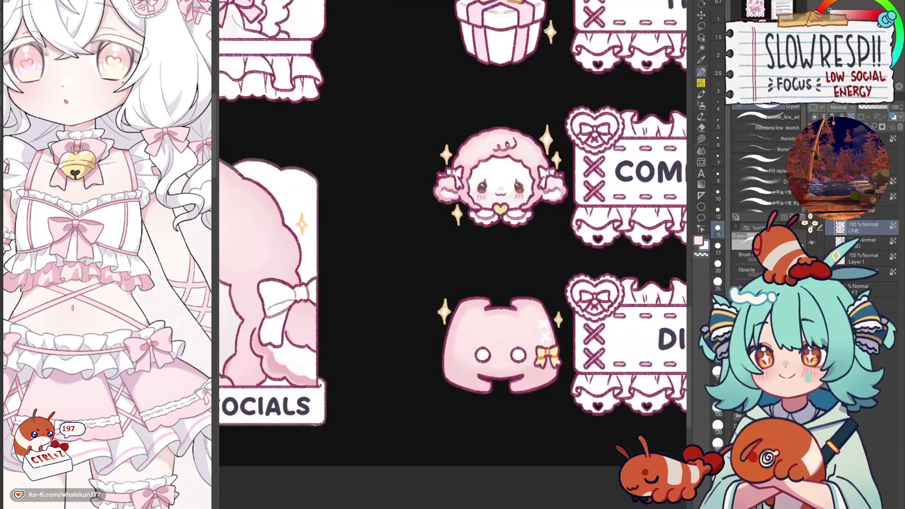
Undo stray dark magenta strokes on the cloud character's head, then zoom out.
{"action": "left_click_drag", "start_coordinate": [535, 347], "coordinate": [574, 316]}
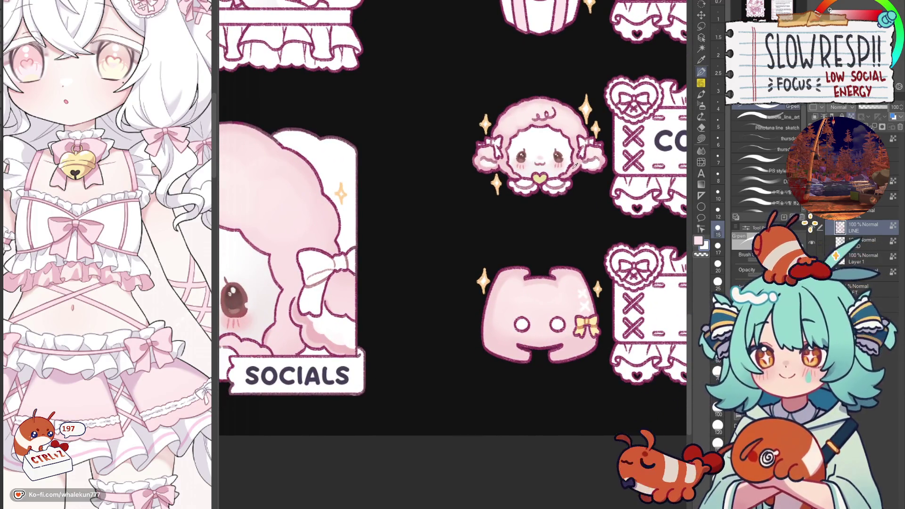
{"action": "left_click", "coordinate": [593, 157], "text": "alt"}
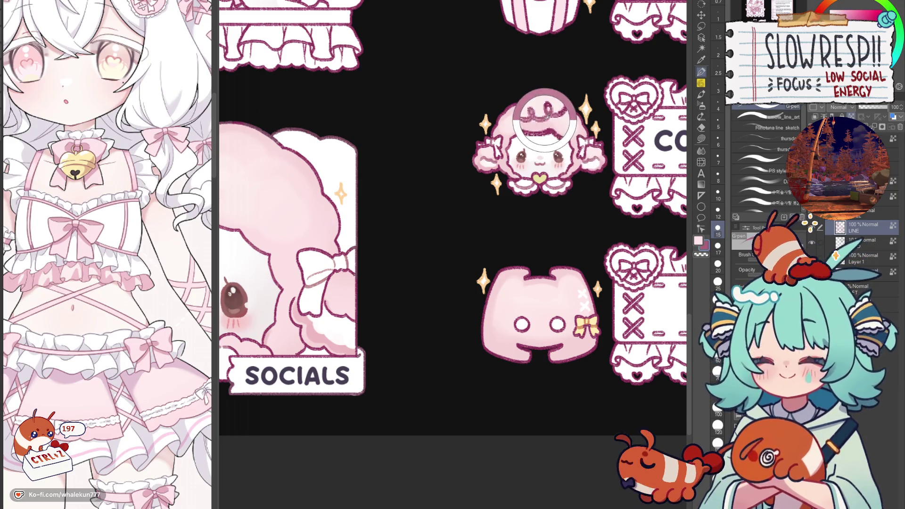
{"action": "left_click_drag", "start_coordinate": [523, 132], "coordinate": [564, 132]}
{"action": "key", "text": "ctrl+z"}
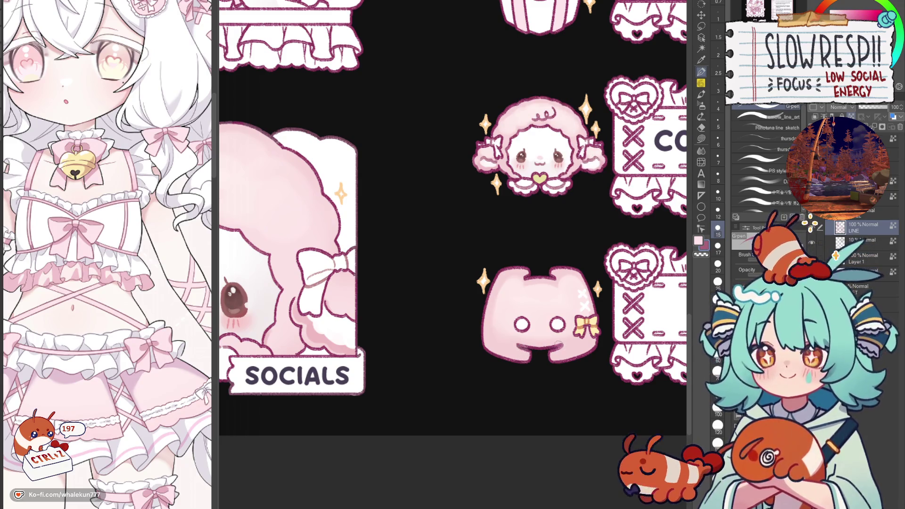
{"action": "scroll", "coordinate": [607, 226], "scroll_direction": "down", "scroll_amount": 5}
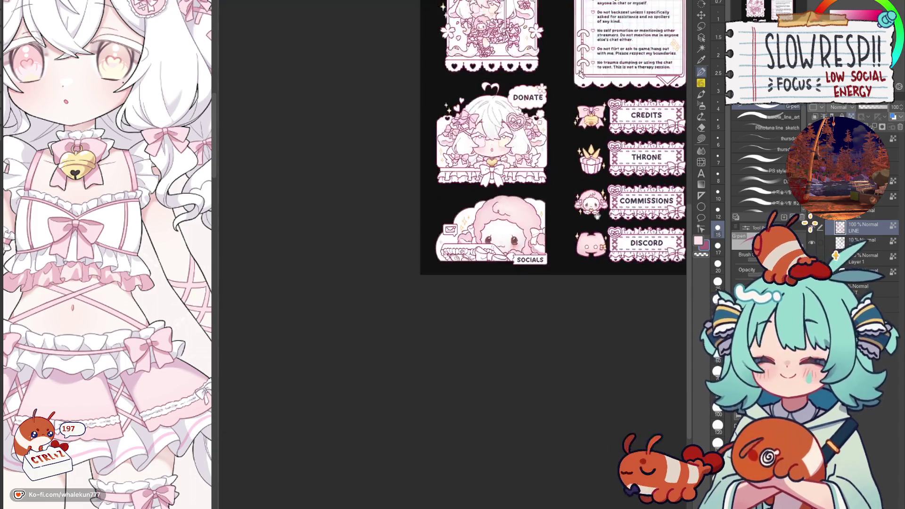
{"action": "scroll", "coordinate": [593, 215], "scroll_direction": "down", "scroll_amount": 3}
{"action": "key", "text": "h"}
{"action": "key", "text": "h"}
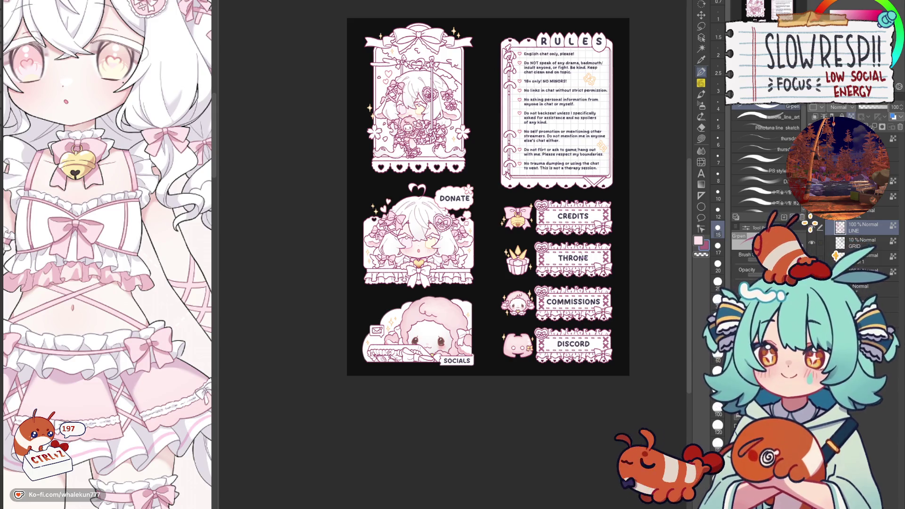
{"action": "key", "text": "h"}
{"action": "key", "text": "h"}
{"action": "key", "text": "h"}
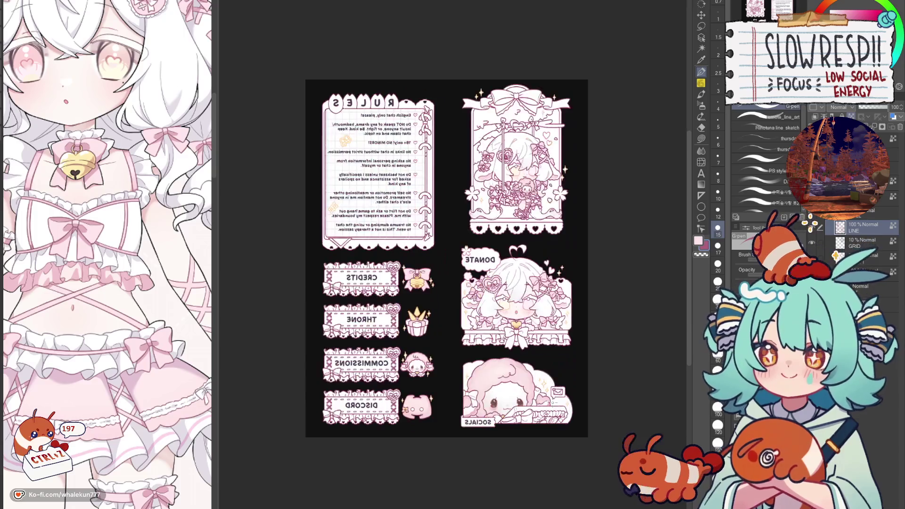
{"action": "key", "text": "h"}
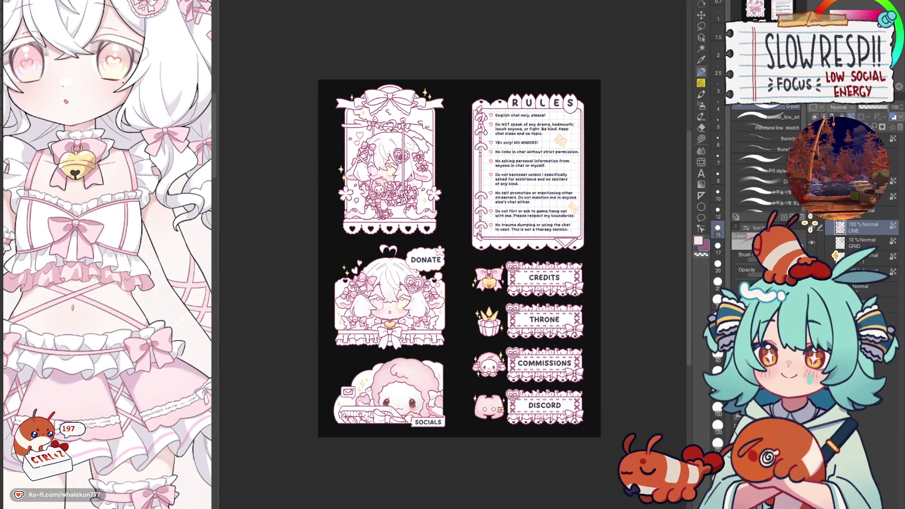
{"action": "left_click", "coordinate": [701, 139]}
{"action": "scroll", "coordinate": [588, 287], "scroll_direction": "down", "scroll_amount": 2}
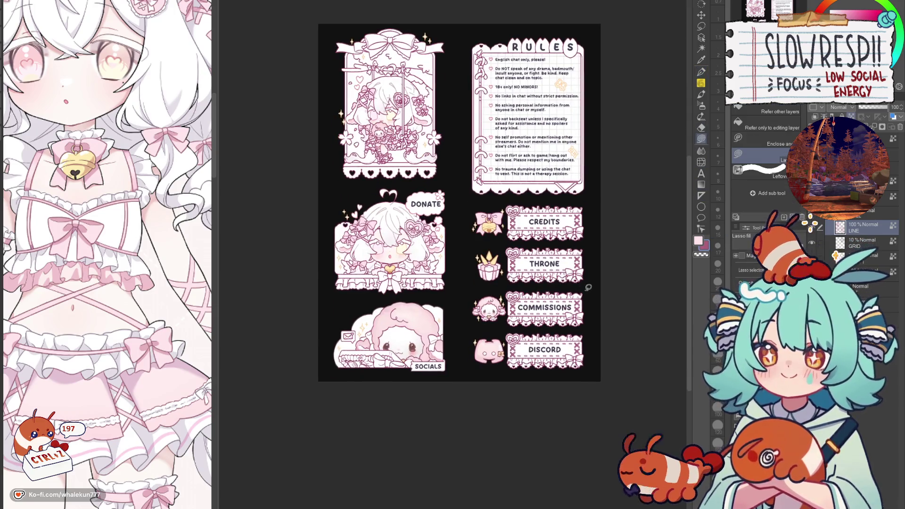
{"action": "scroll", "coordinate": [589, 288], "scroll_direction": "up", "scroll_amount": 3}
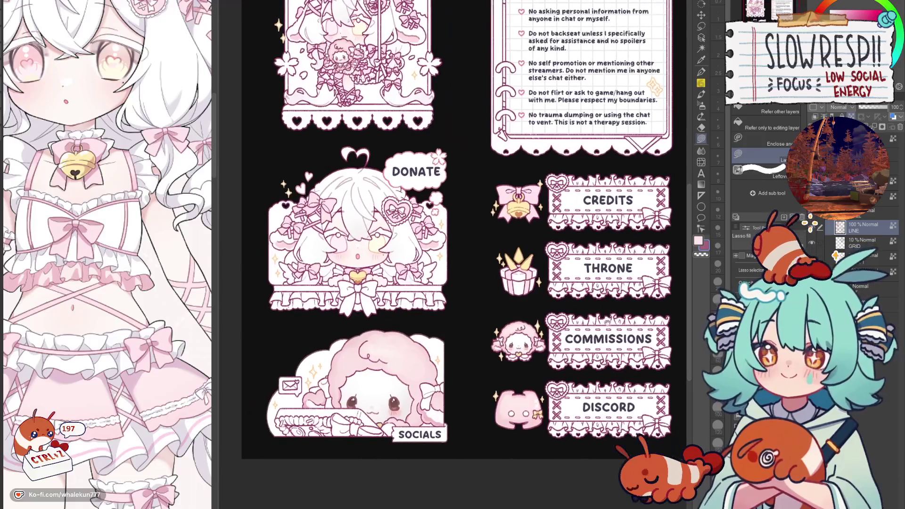
{"action": "scroll", "coordinate": [609, 313], "scroll_direction": "down", "scroll_amount": 3}
{"action": "scroll", "coordinate": [583, 313], "scroll_direction": "up", "scroll_amount": 1}
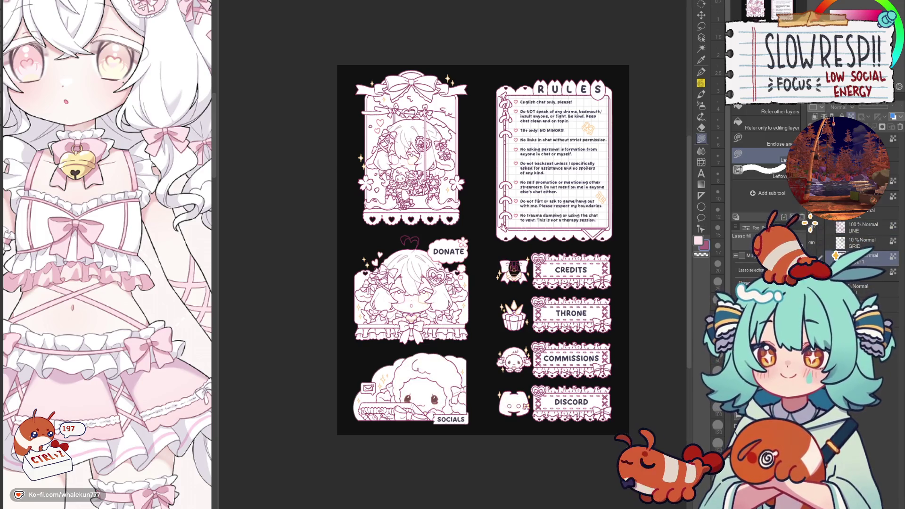
{"action": "key", "text": "h"}
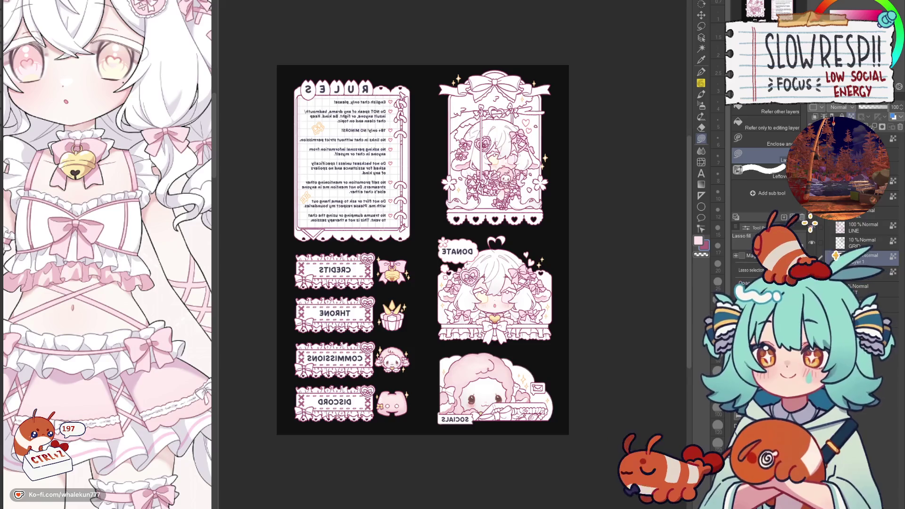
{"action": "key", "text": "h"}
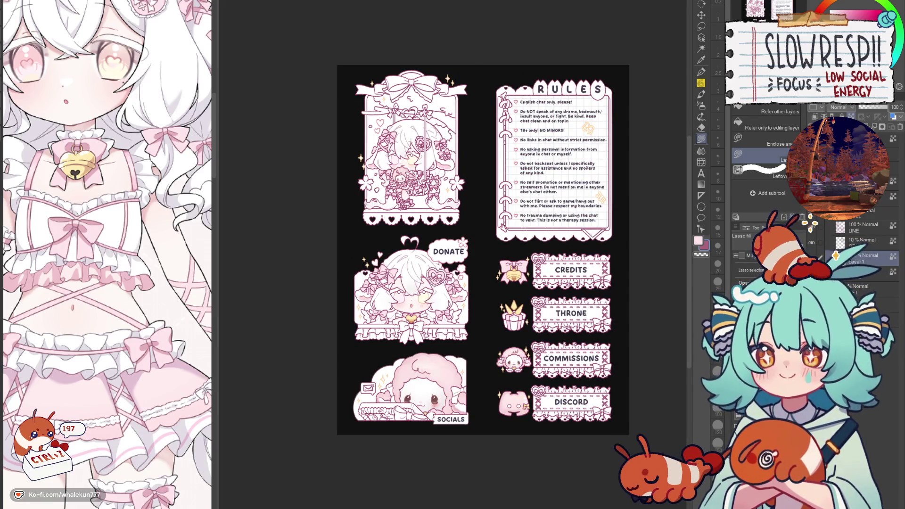
{"action": "scroll", "coordinate": [629, 242], "scroll_direction": "down", "scroll_amount": 5}
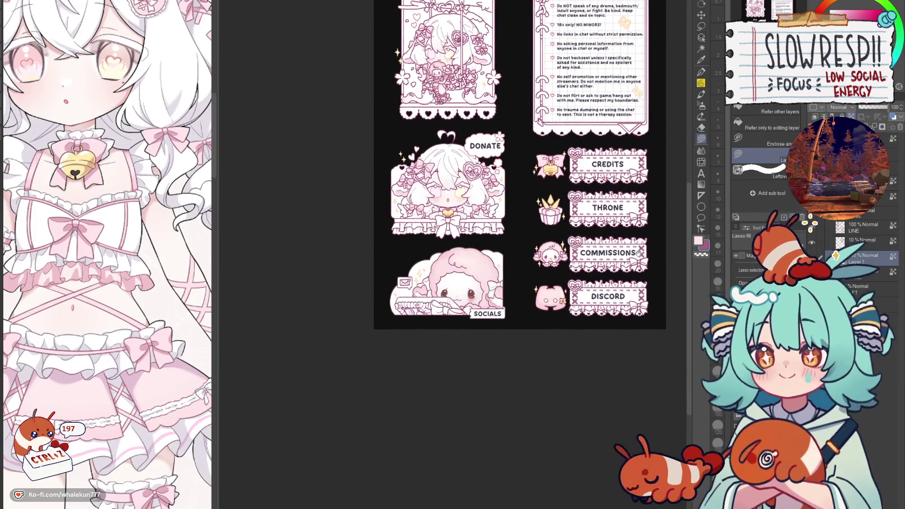
{"action": "key", "text": "h"}
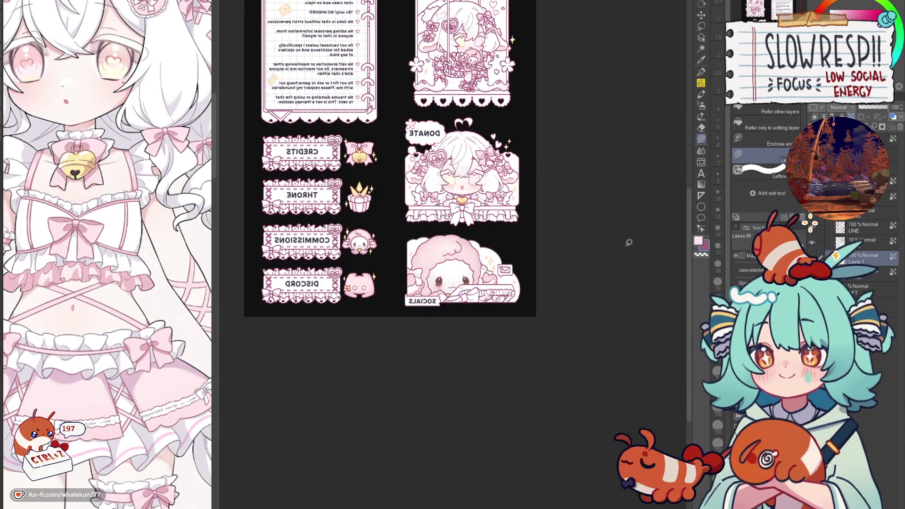
{"action": "key", "text": "h"}
{"action": "scroll", "coordinate": [490, 281], "scroll_direction": "up", "scroll_amount": 8}
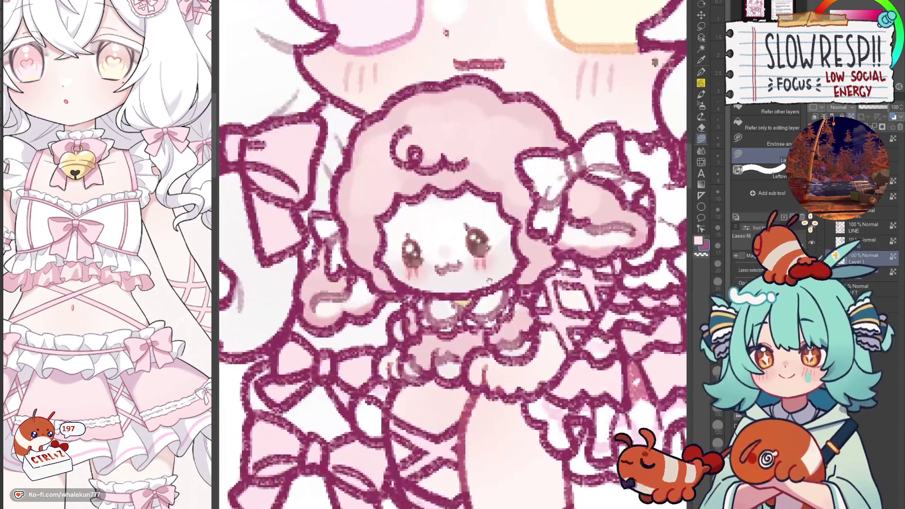
Lasso the chibi's mouth, nudge it slightly upward and deselect.
{"action": "left_click_drag", "start_coordinate": [491, 282], "coordinate": [506, 298]}
{"action": "key", "text": "m"}
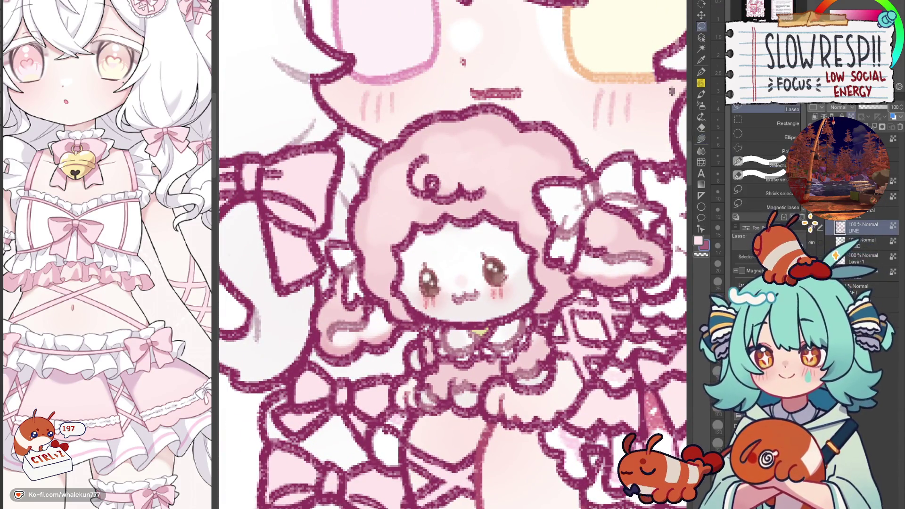
{"action": "left_click_drag", "start_coordinate": [456, 283], "coordinate": [492, 290]}
{"action": "key", "text": "k"}
{"action": "key", "text": "ctrl+d"}
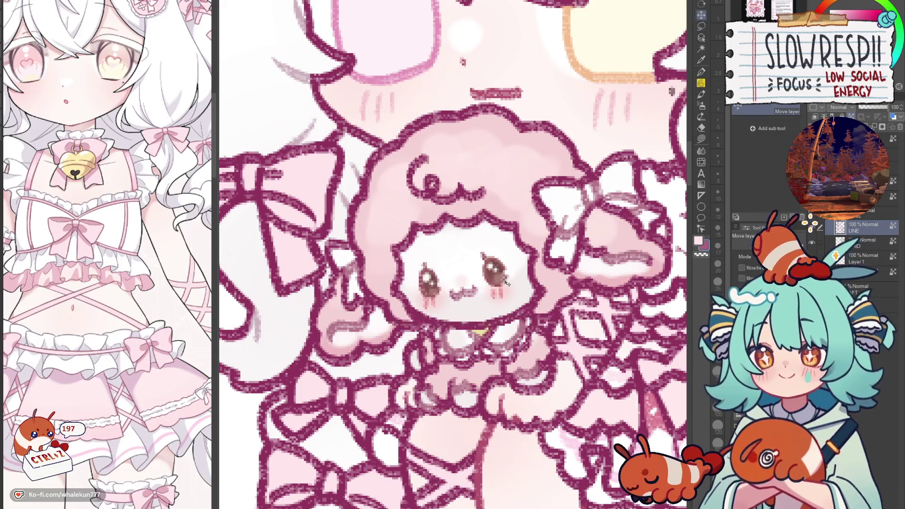
Auto-select the main character's eyes, then switch to a pen brush.
{"action": "scroll", "coordinate": [503, 282], "scroll_direction": "down", "scroll_amount": 10}
{"action": "scroll", "coordinate": [553, 364], "scroll_direction": "down", "scroll_amount": 3}
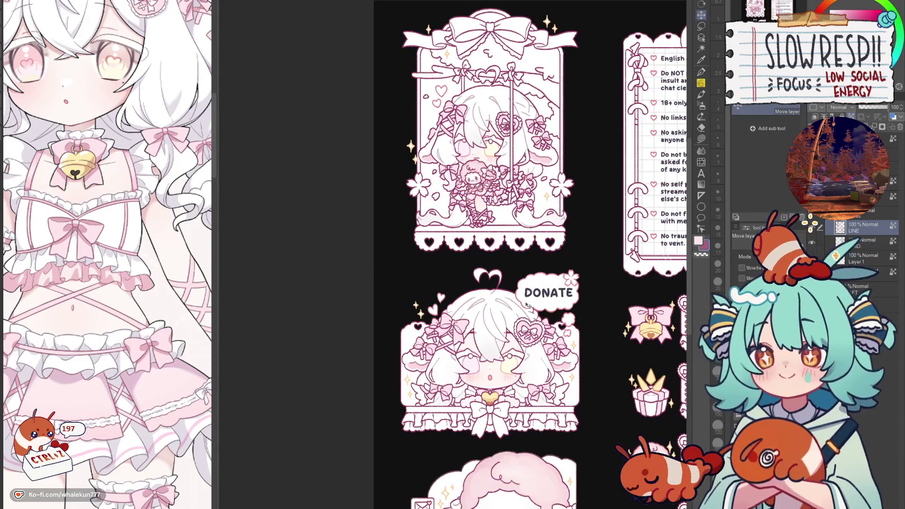
{"action": "scroll", "coordinate": [500, 325], "scroll_direction": "down", "scroll_amount": 5}
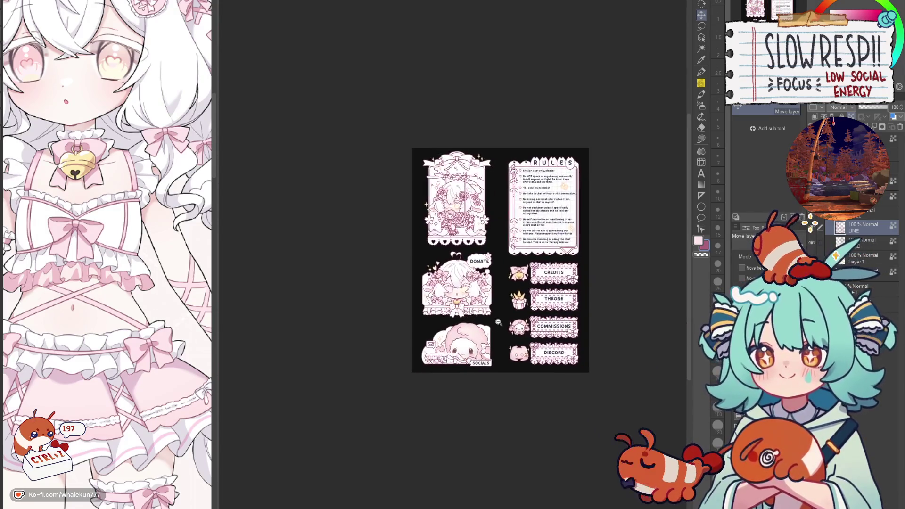
{"action": "scroll", "coordinate": [499, 325], "scroll_direction": "up", "scroll_amount": 5}
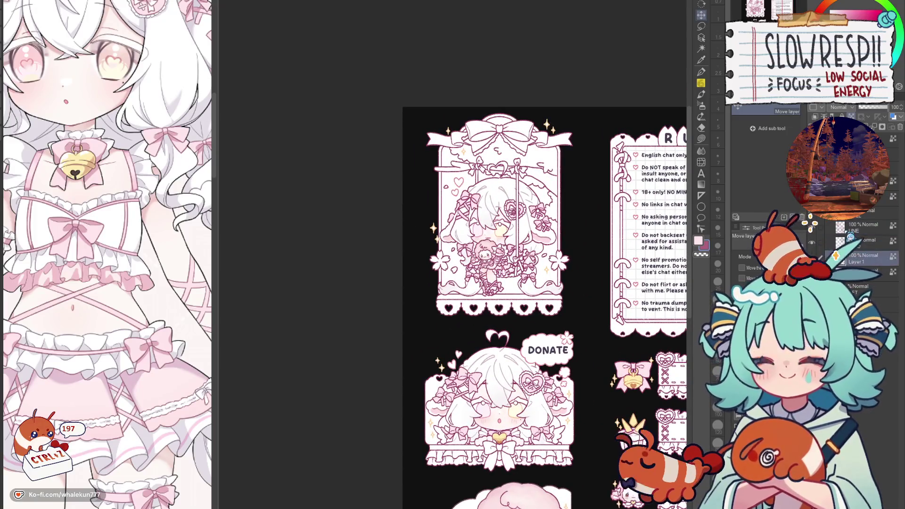
{"action": "scroll", "coordinate": [486, 333], "scroll_direction": "up", "scroll_amount": 3}
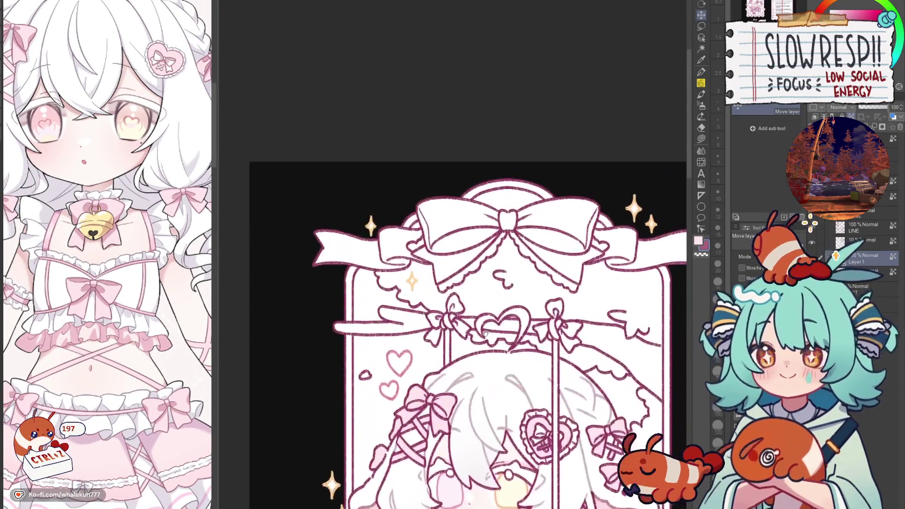
{"action": "scroll", "coordinate": [487, 333], "scroll_direction": "up", "scroll_amount": 2}
{"action": "scroll", "coordinate": [487, 333], "scroll_direction": "down", "scroll_amount": 5}
{"action": "key", "text": "w"}
{"action": "left_click", "coordinate": [570, 239]}
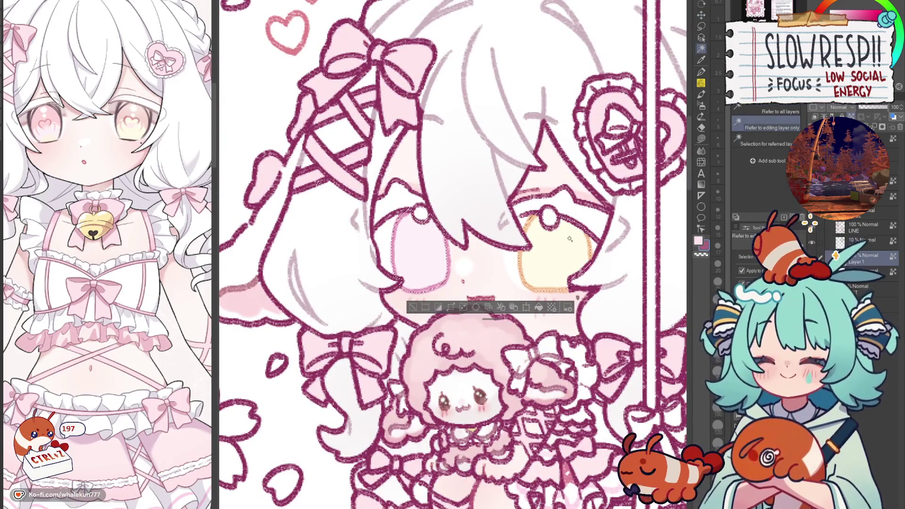
{"action": "scroll", "coordinate": [468, 136], "scroll_direction": "up", "scroll_amount": 2}
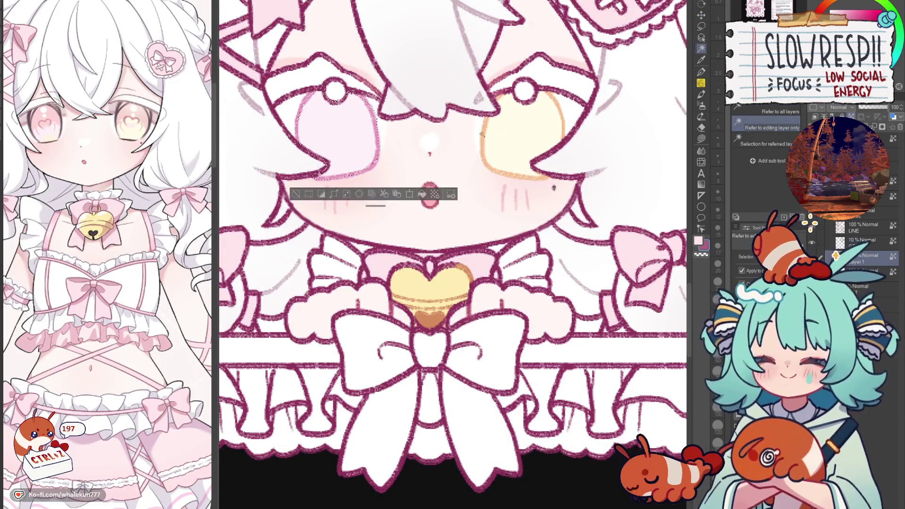
{"action": "scroll", "coordinate": [468, 136], "scroll_direction": "down", "scroll_amount": 2}
{"action": "left_click", "coordinate": [702, 72]}
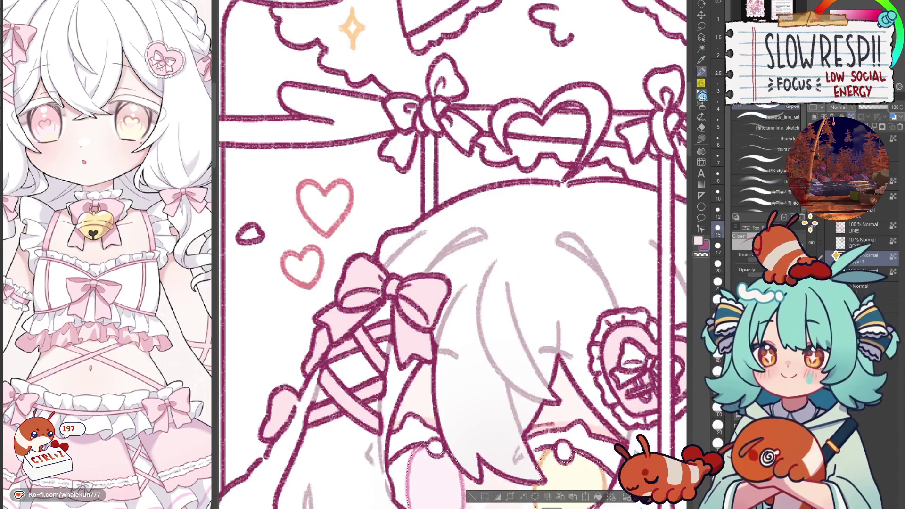
Choose the PS style brush and bring the eye selection into view.
{"action": "left_click", "coordinate": [762, 172]}
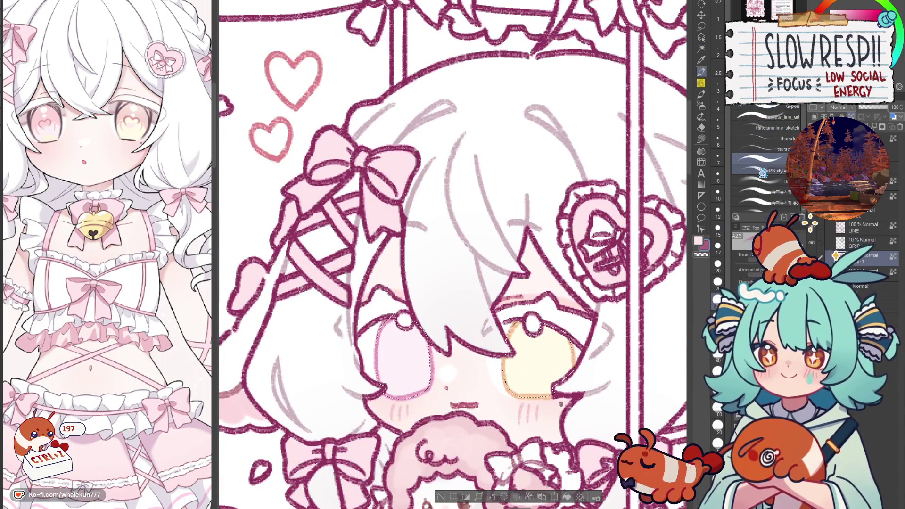
{"action": "key", "text": "ctrl+d"}
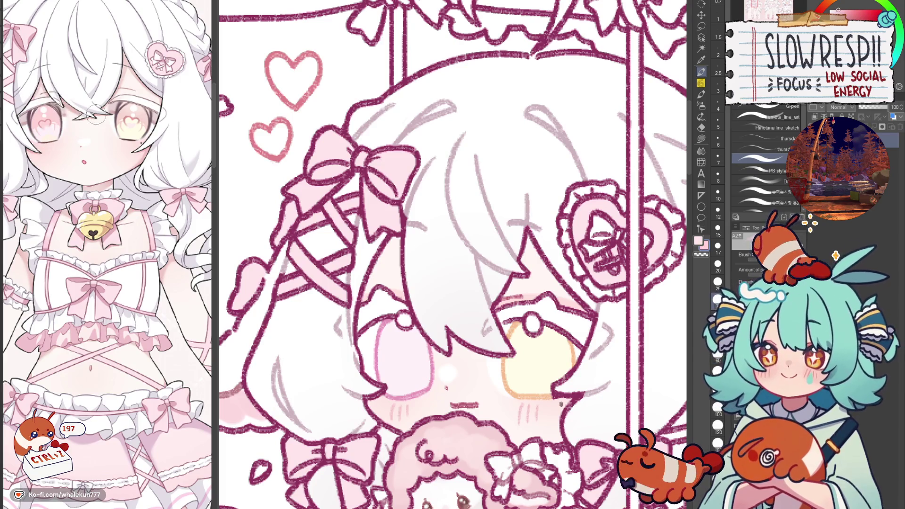
{"action": "key", "text": "ctrl+shift+d"}
{"action": "mouse_move", "coordinate": [493, 216]}
{"action": "left_mouse_down"}
{"action": "mouse_move", "coordinate": [489, 243]}
{"action": "mouse_move", "coordinate": [495, 203]}
{"action": "left_mouse_up"}
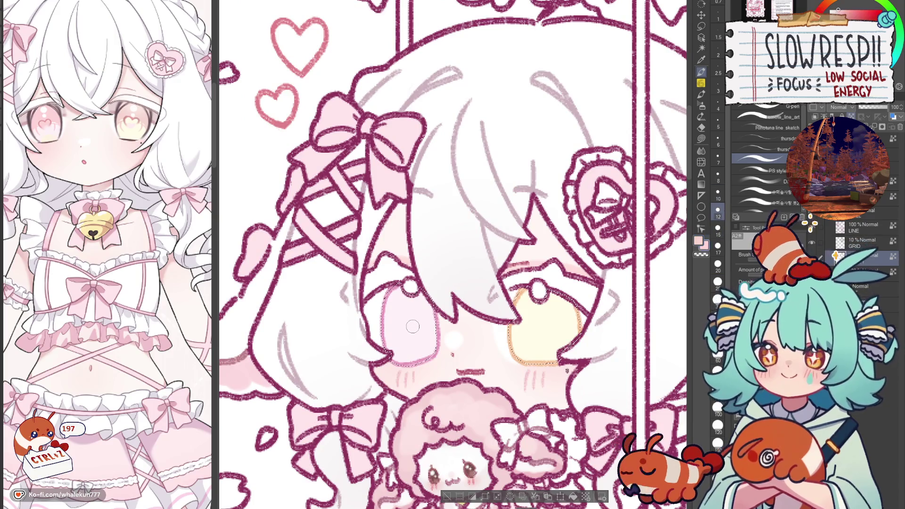
Try darker dabs in the pink and yellow eyes, undoing them.
{"action": "key", "text": "bracketright"}
{"action": "left_click_drag", "start_coordinate": [412, 324], "coordinate": [418, 333]}
{"action": "key", "text": "ctrl+z"}
{"action": "key", "text": "bracketleft"}
{"action": "key", "text": "ctrl+z"}
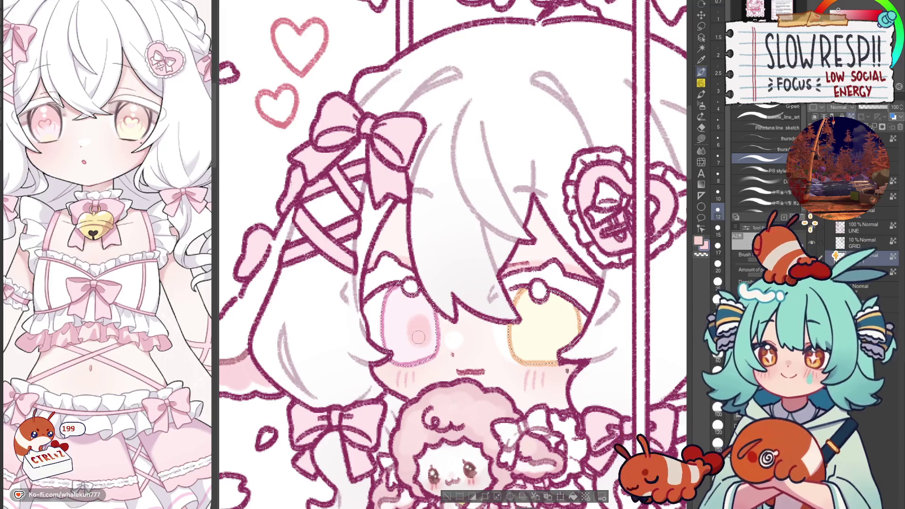
{"action": "left_click_drag", "start_coordinate": [543, 346], "coordinate": [549, 347]}
{"action": "key", "text": "ctrl+z"}
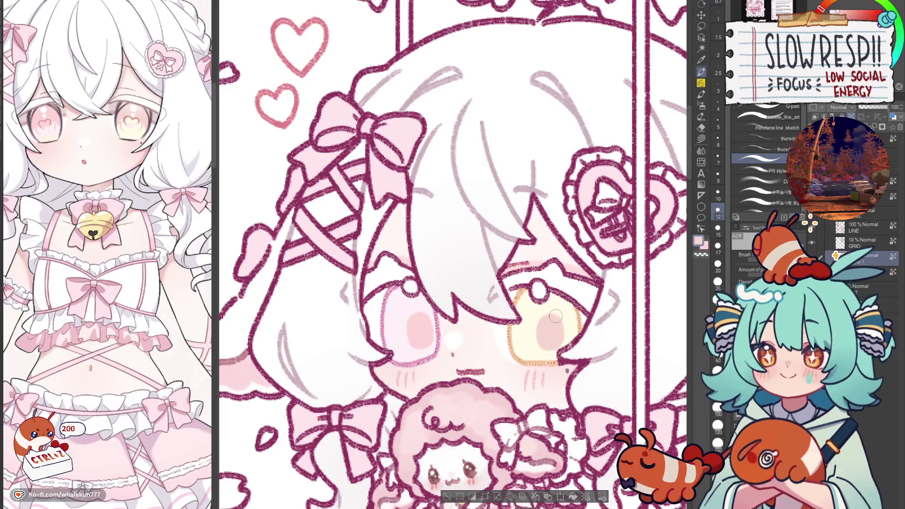
{"action": "key", "text": "ctrl+z"}
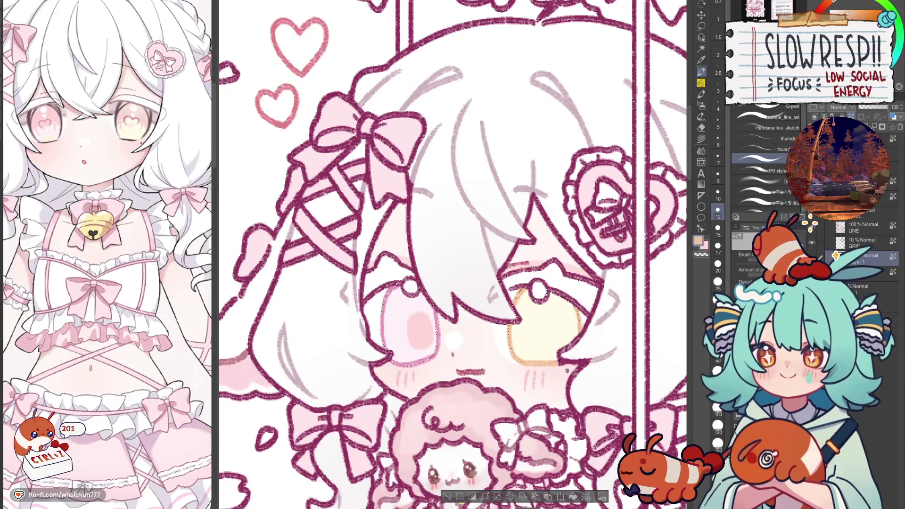
Sample the left eye's pink and paint a magenta iris into it.
{"action": "key", "text": "h"}
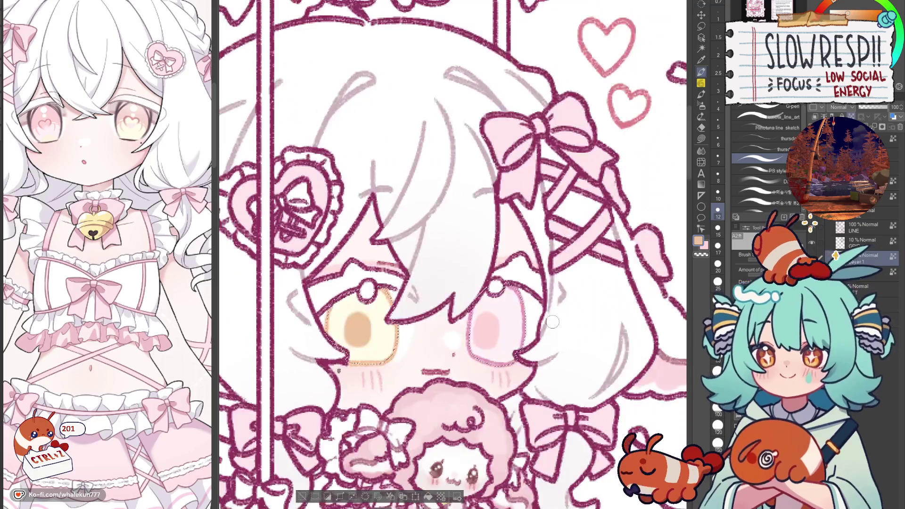
{"action": "key", "text": "h"}
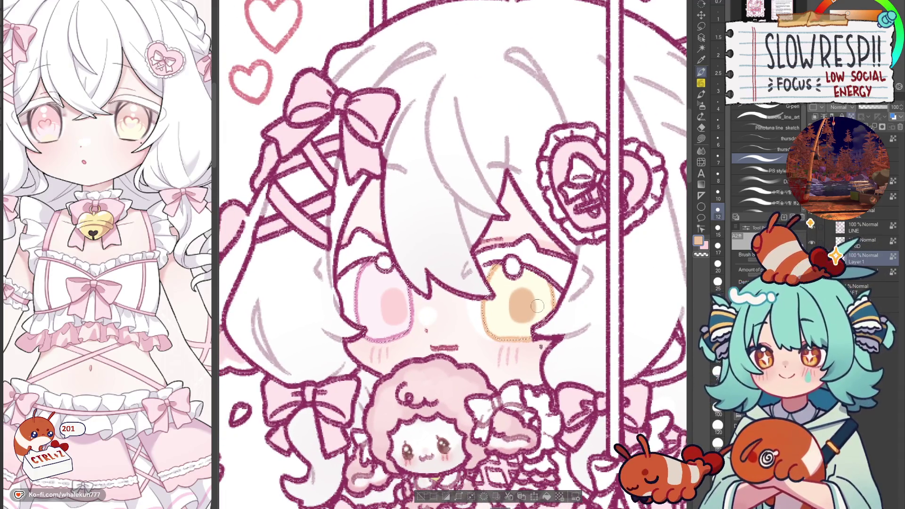
{"action": "left_click", "coordinate": [385, 267], "text": "alt"}
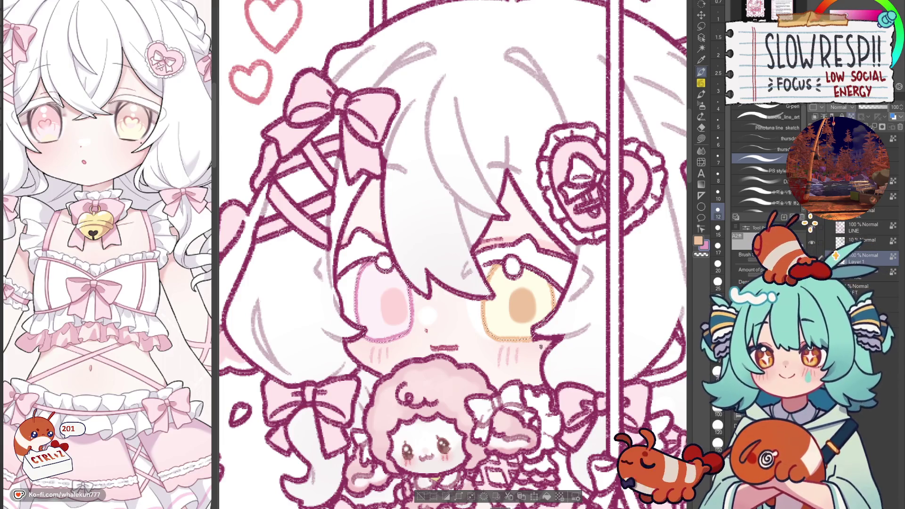
{"action": "key", "text": "ctrl+z"}
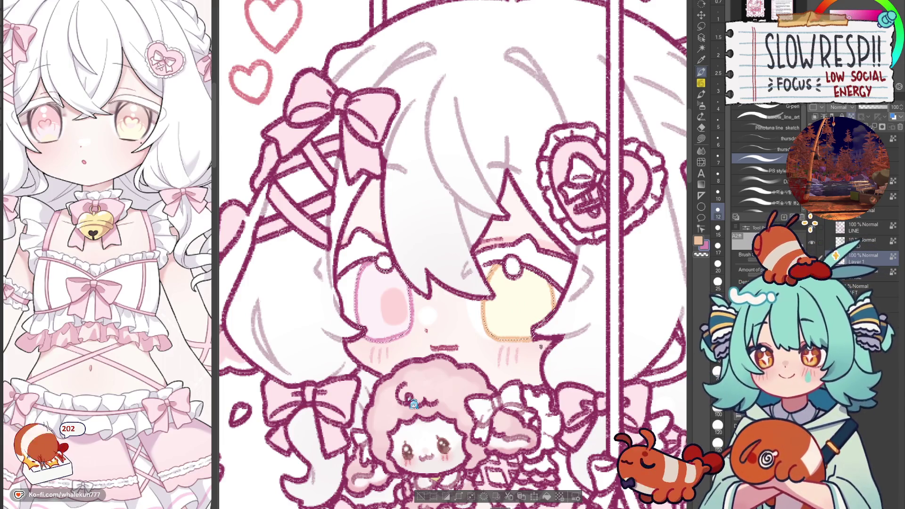
{"action": "key", "text": "ctrl+z"}
{"action": "left_click_drag", "start_coordinate": [392, 302], "coordinate": [400, 296]}
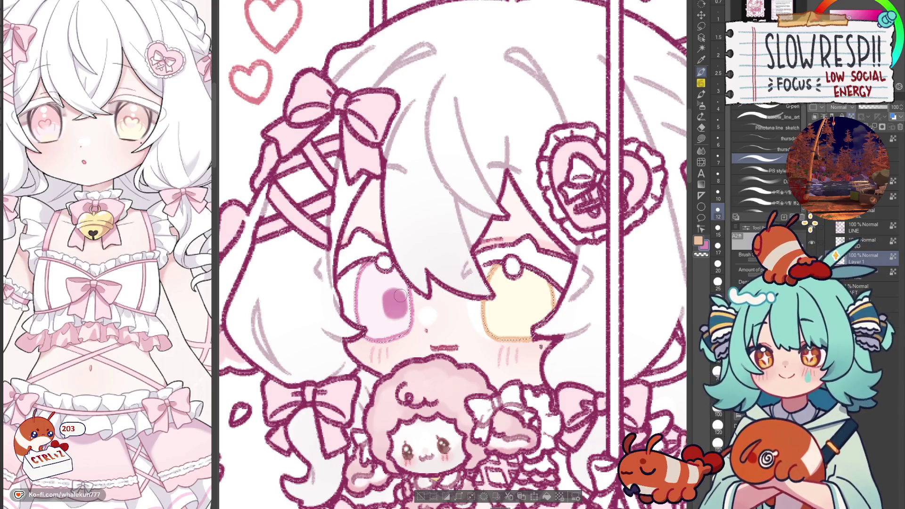
Repaint the pupil in a new colour with a smaller brush.
{"action": "scroll", "coordinate": [400, 295], "scroll_direction": "down", "scroll_amount": 6}
{"action": "scroll", "coordinate": [490, 252], "scroll_direction": "up", "scroll_amount": 5}
{"action": "scroll", "coordinate": [490, 252], "scroll_direction": "up", "scroll_amount": 1}
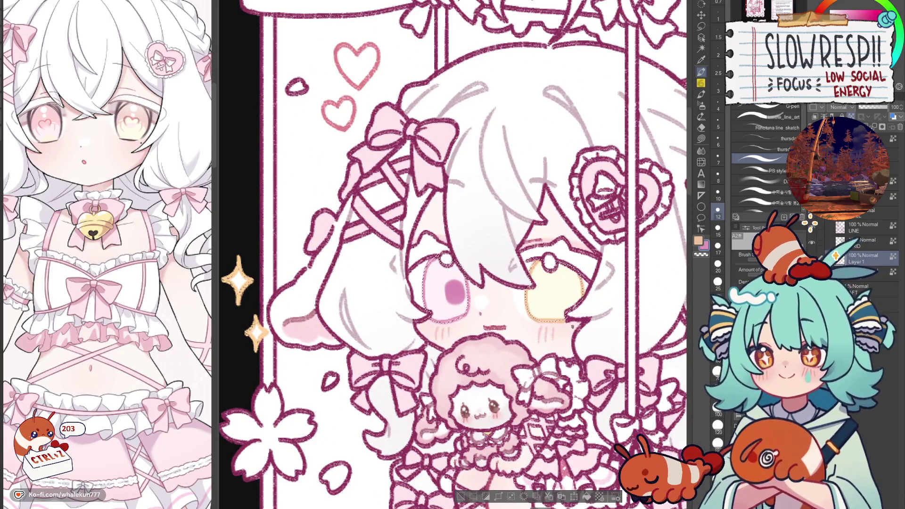
{"action": "key", "text": "ctrl+z"}
{"action": "key", "text": "bracketleft"}
{"action": "left_click_drag", "start_coordinate": [451, 282], "coordinate": [456, 302]}
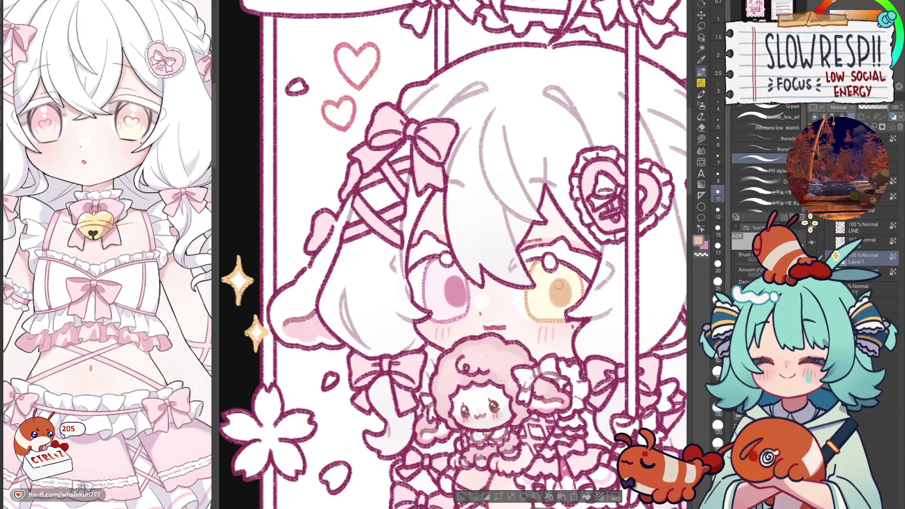
Try a darker patch in the right eye, then sample the iris tan.
{"action": "key", "text": "h"}
{"action": "key", "text": "h"}
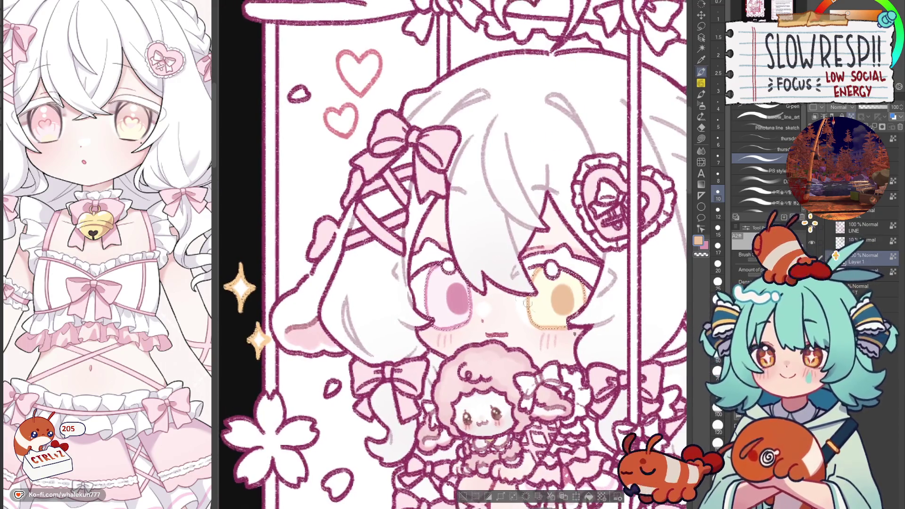
{"action": "key", "text": "ctrl+z"}
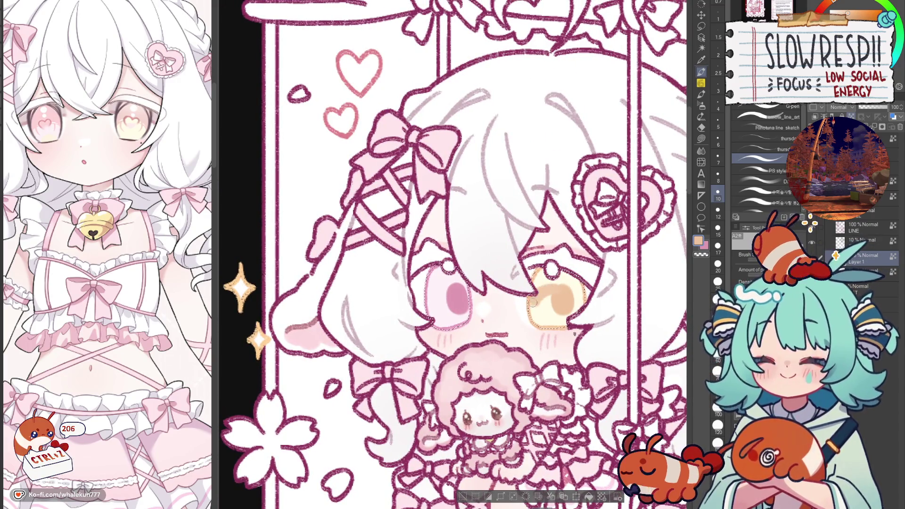
{"action": "left_click_drag", "start_coordinate": [535, 271], "coordinate": [542, 287]}
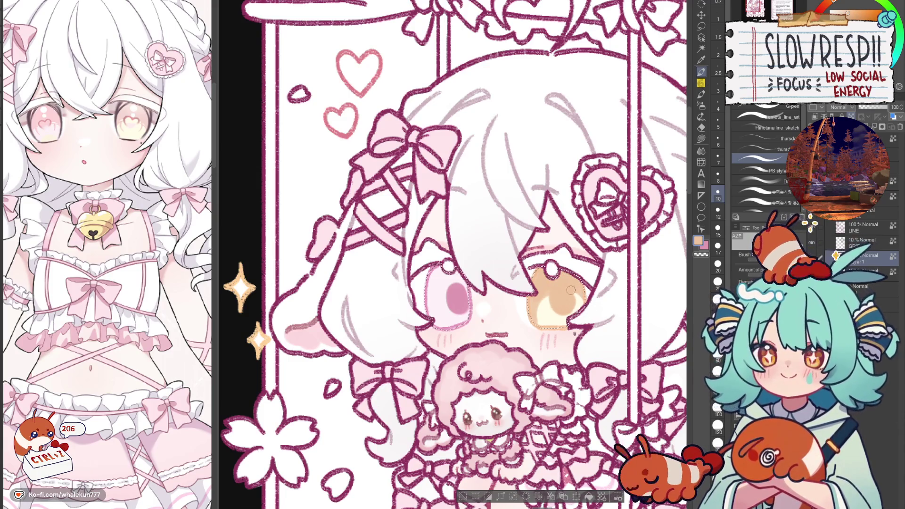
{"action": "key", "text": "ctrl+z"}
{"action": "left_click", "coordinate": [547, 297], "text": "alt"}
{"action": "key", "text": "bracketleft"}
{"action": "key", "text": "bracketleft"}
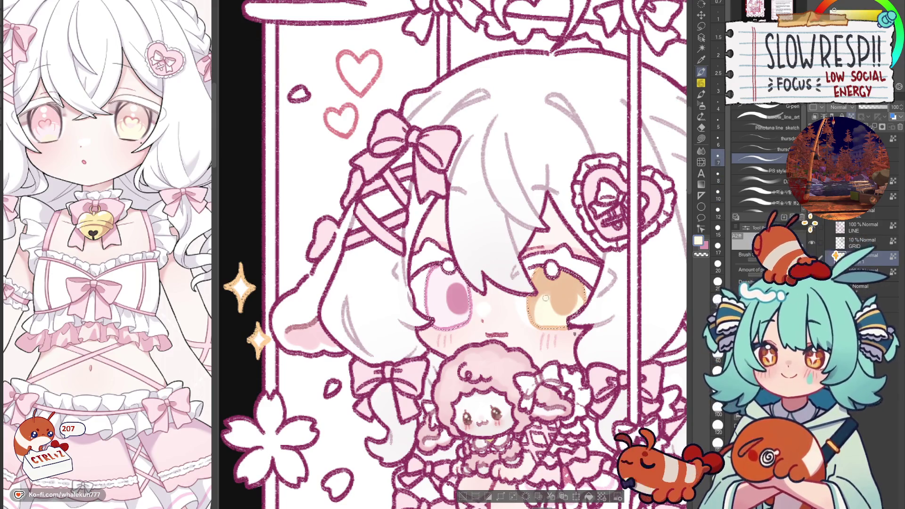
{"action": "left_click", "coordinate": [555, 291], "text": "alt"}
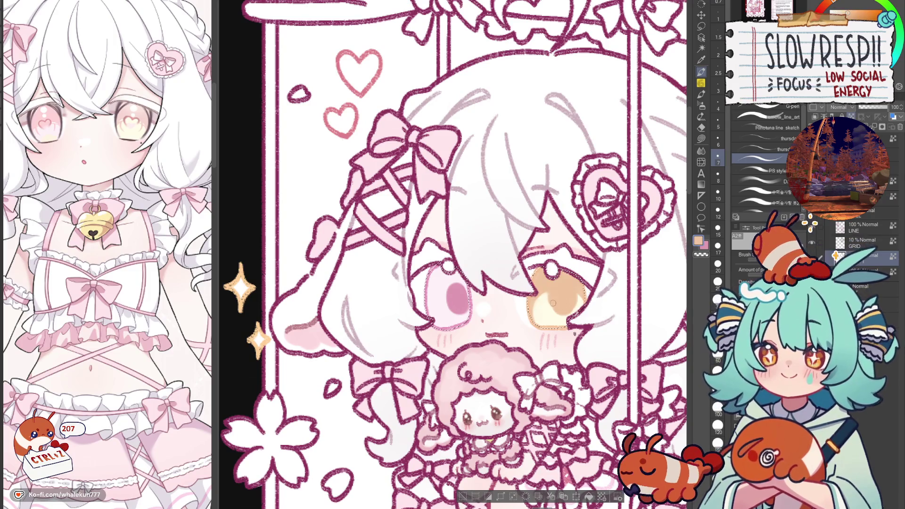
{"action": "key", "text": "ctrl+z"}
{"action": "key", "text": "ctrl+z"}
Shade the pink left iris and test lighter highlight shading over it.
{"action": "left_click", "coordinate": [459, 296], "text": "alt"}
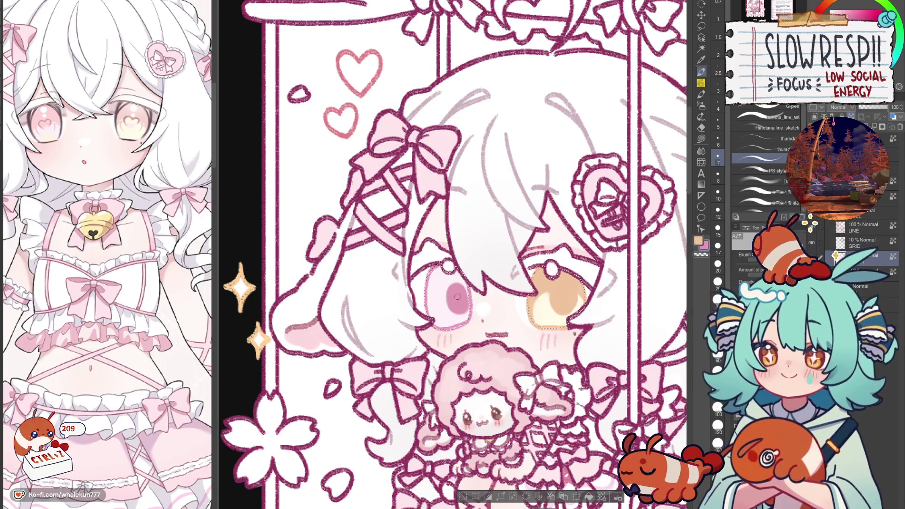
{"action": "mouse_move", "coordinate": [448, 289]}
{"action": "left_mouse_down"}
{"action": "mouse_move", "coordinate": [434, 325]}
{"action": "mouse_move", "coordinate": [432, 304]}
{"action": "mouse_move", "coordinate": [434, 326]}
{"action": "mouse_move", "coordinate": [438, 273]}
{"action": "mouse_move", "coordinate": [452, 283]}
{"action": "mouse_move", "coordinate": [435, 315]}
{"action": "left_mouse_up"}
{"action": "key", "text": "ctrl+z"}
{"action": "left_click", "coordinate": [445, 303], "text": "alt"}
{"action": "left_click_drag", "start_coordinate": [431, 269], "coordinate": [446, 299]}
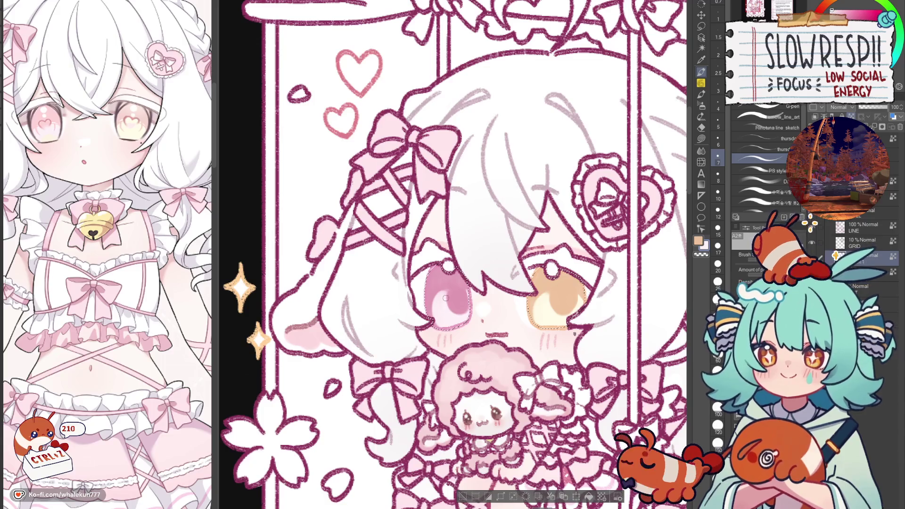
{"action": "key", "text": "ctrl+z"}
{"action": "key", "text": "ctrl+z"}
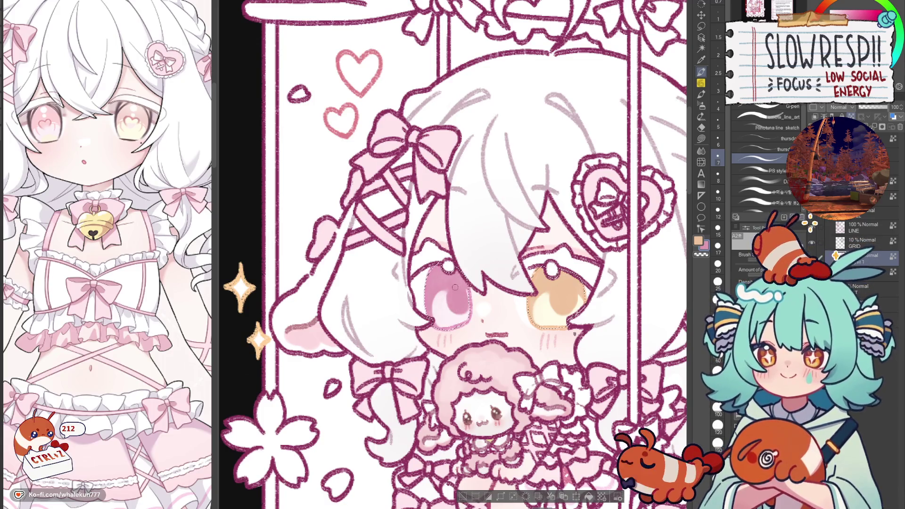
Mirror the canvas briefly and zoom to check the coloured eyes.
{"action": "key", "text": "h"}
{"action": "key", "text": "h"}
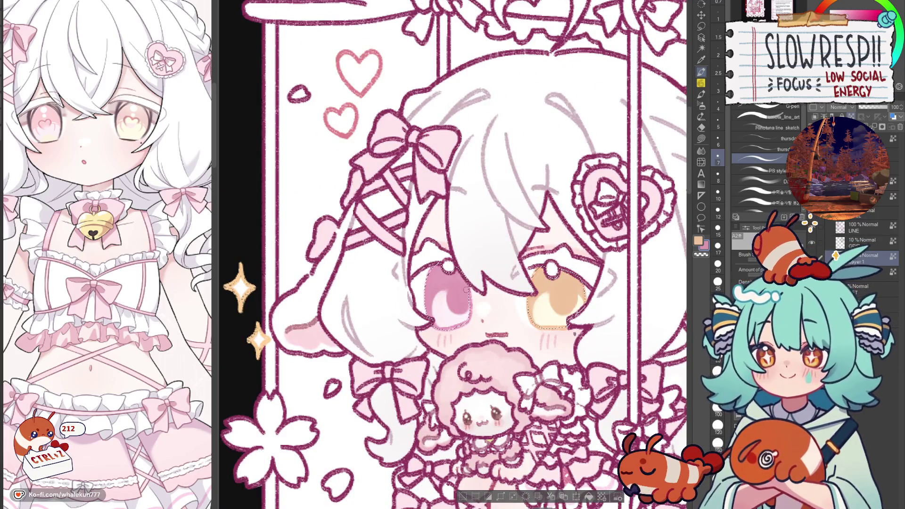
{"action": "scroll", "coordinate": [466, 293], "scroll_direction": "down", "scroll_amount": 5}
{"action": "scroll", "coordinate": [483, 217], "scroll_direction": "up", "scroll_amount": 5}
{"action": "scroll", "coordinate": [483, 218], "scroll_direction": "down", "scroll_amount": 2}
{"action": "scroll", "coordinate": [476, 219], "scroll_direction": "up", "scroll_amount": 2}
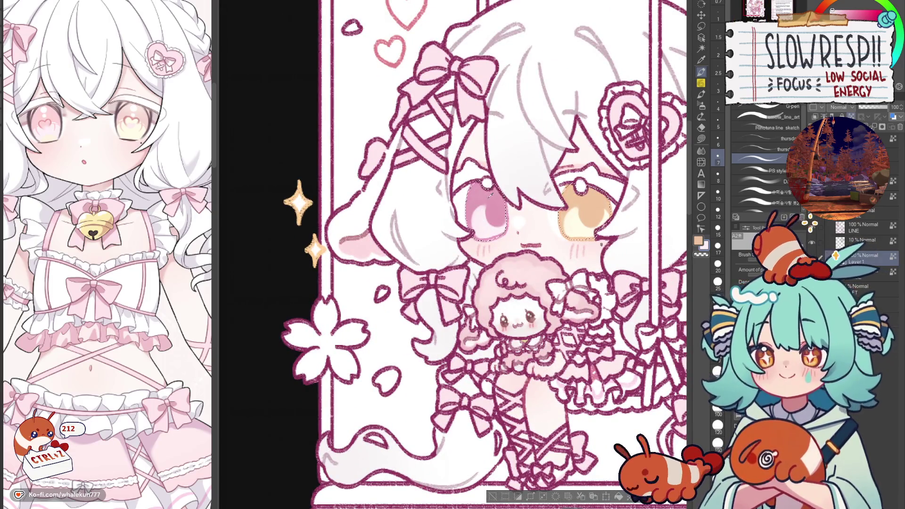
{"action": "scroll", "coordinate": [491, 195], "scroll_direction": "down", "scroll_amount": 5}
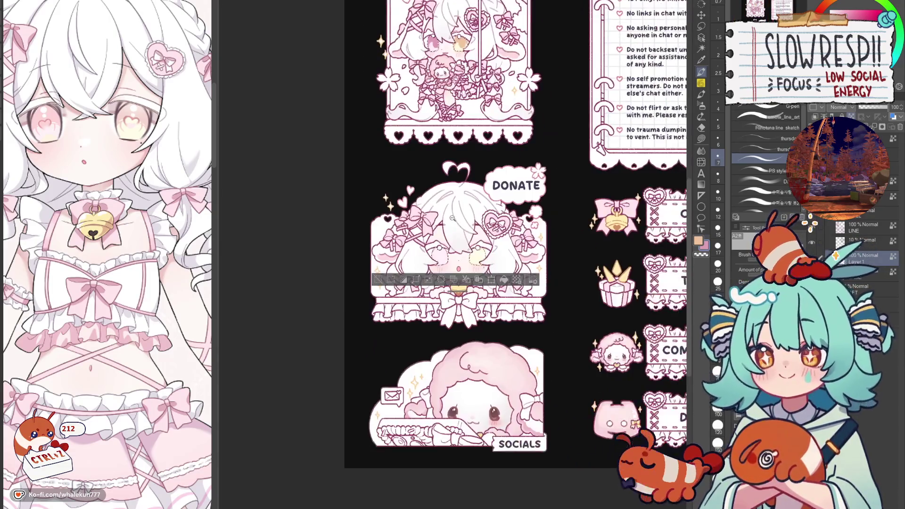
Paint darker pink and brown shading into the DONATE character's irises.
{"action": "scroll", "coordinate": [449, 216], "scroll_direction": "up", "scroll_amount": 5}
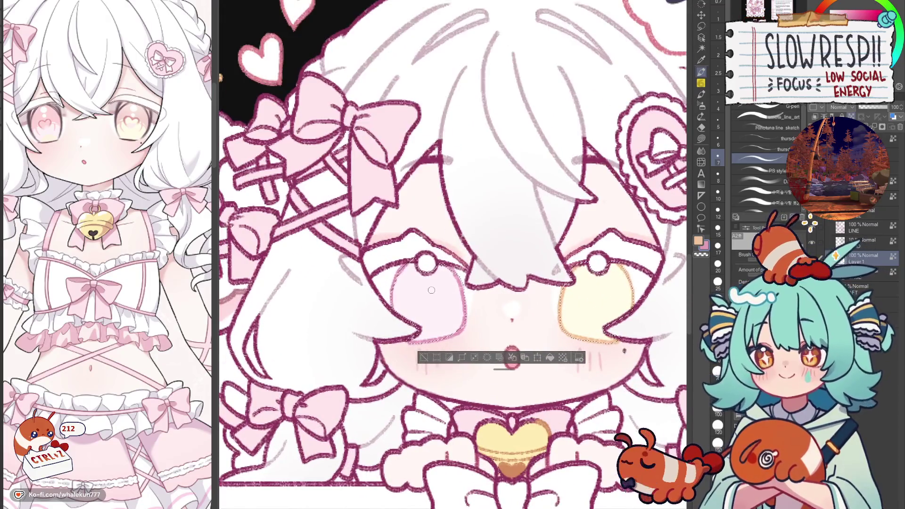
{"action": "key", "text": "bracketright"}
{"action": "key", "text": "bracketright"}
{"action": "key", "text": "bracketright"}
{"action": "mouse_move", "coordinate": [427, 297]}
{"action": "left_mouse_down"}
{"action": "mouse_move", "coordinate": [437, 307]}
{"action": "mouse_move", "coordinate": [438, 297]}
{"action": "left_mouse_up"}
{"action": "key", "text": "ctrl+z"}
{"action": "key", "text": "ctrl+z"}
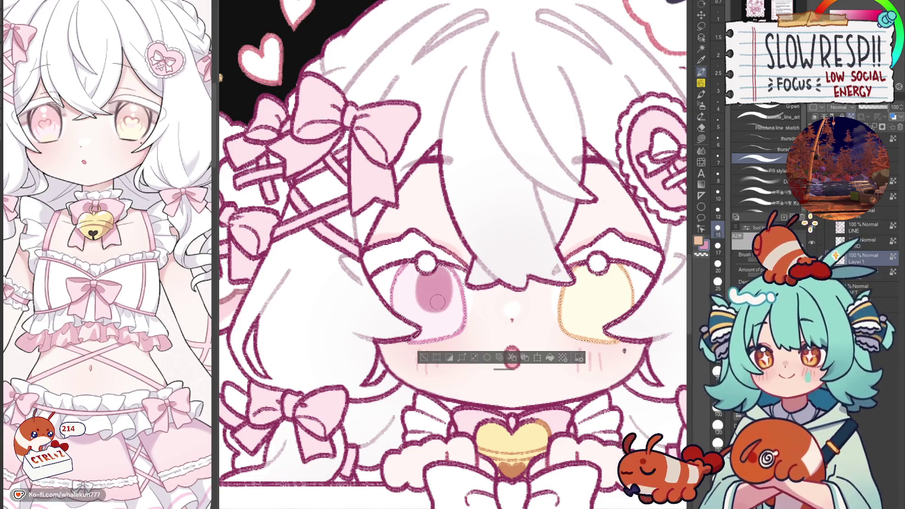
{"action": "mouse_move", "coordinate": [598, 288]}
{"action": "left_mouse_down"}
{"action": "mouse_move", "coordinate": [525, 284]}
{"action": "mouse_move", "coordinate": [519, 297]}
{"action": "mouse_move", "coordinate": [526, 283]}
{"action": "mouse_move", "coordinate": [528, 302]}
{"action": "left_mouse_up"}
{"action": "key", "text": "ctrl+z"}
{"action": "left_click_drag", "start_coordinate": [510, 264], "coordinate": [531, 297]}
Redo darker pink shading in the left iris and golden in the right.
{"action": "scroll", "coordinate": [525, 284], "scroll_direction": "down", "scroll_amount": 5}
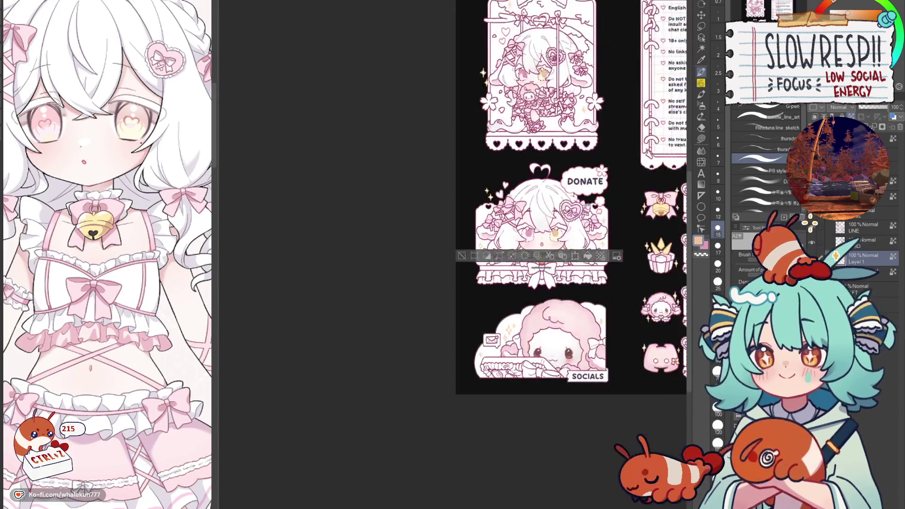
{"action": "scroll", "coordinate": [589, 206], "scroll_direction": "up", "scroll_amount": 3}
{"action": "scroll", "coordinate": [561, 226], "scroll_direction": "up", "scroll_amount": 4}
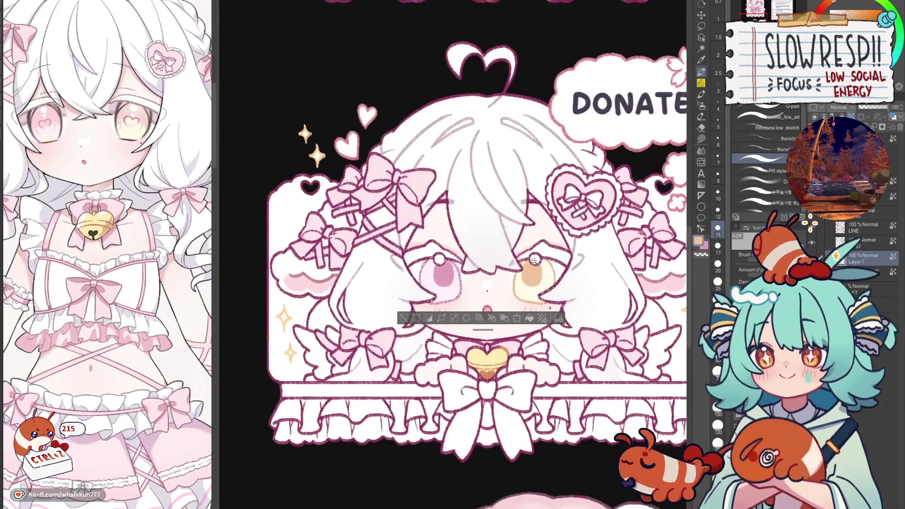
{"action": "key", "text": "ctrl+z"}
{"action": "key", "text": "ctrl+z"}
{"action": "left_click_drag", "start_coordinate": [436, 282], "coordinate": [436, 291]}
{"action": "mouse_move", "coordinate": [523, 283]}
{"action": "left_mouse_down"}
{"action": "mouse_move", "coordinate": [528, 292]}
{"action": "mouse_move", "coordinate": [531, 281]}
{"action": "left_mouse_up"}
{"action": "key", "text": "ctrl+z"}
Reshade the golden right iris and repaint pink shading in the left iris.
{"action": "key", "text": "ctrl+z"}
{"action": "key", "text": "ctrl+z"}
{"action": "key", "text": "ctrl+z"}
{"action": "scroll", "coordinate": [530, 281], "scroll_direction": "up", "scroll_amount": 4}
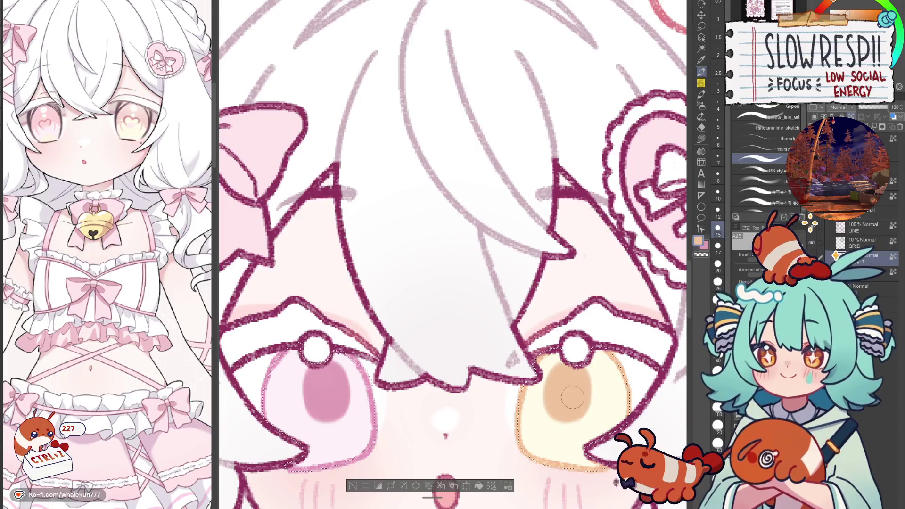
{"action": "scroll", "coordinate": [568, 268], "scroll_direction": "down", "scroll_amount": 5}
{"action": "scroll", "coordinate": [568, 268], "scroll_direction": "up", "scroll_amount": 4}
{"action": "key", "text": "ctrl+z"}
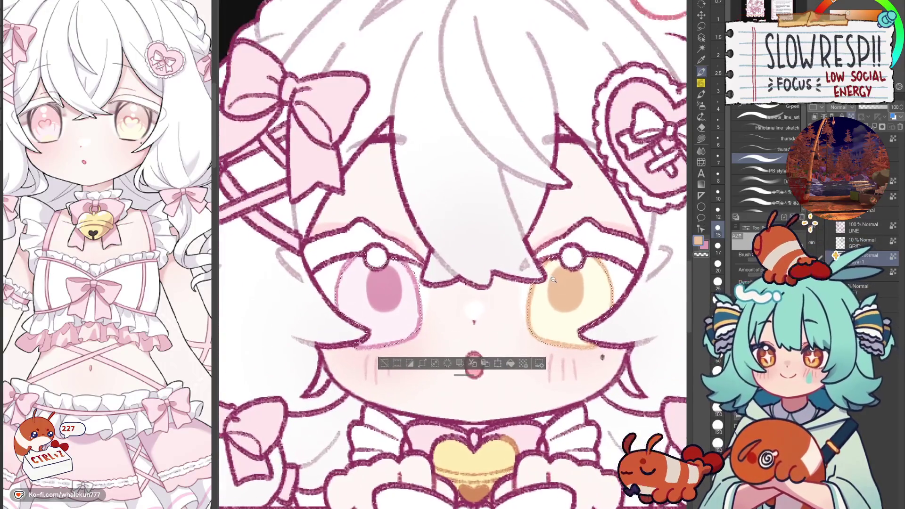
{"action": "mouse_move", "coordinate": [561, 282]}
{"action": "left_mouse_down"}
{"action": "mouse_move", "coordinate": [564, 302]}
{"action": "mouse_move", "coordinate": [572, 290]}
{"action": "left_mouse_up"}
{"action": "key", "text": "ctrl+z"}
{"action": "left_click", "coordinate": [382, 288], "text": "alt"}
{"action": "mouse_move", "coordinate": [372, 282]}
{"action": "left_mouse_down"}
{"action": "mouse_move", "coordinate": [383, 298]}
{"action": "mouse_move", "coordinate": [365, 263]}
{"action": "left_mouse_up"}
Reduce the brush size and undo stray strokes around both irises.
{"action": "key", "text": "bracketleft"}
{"action": "key", "text": "bracketleft"}
{"action": "key", "text": "bracketleft"}
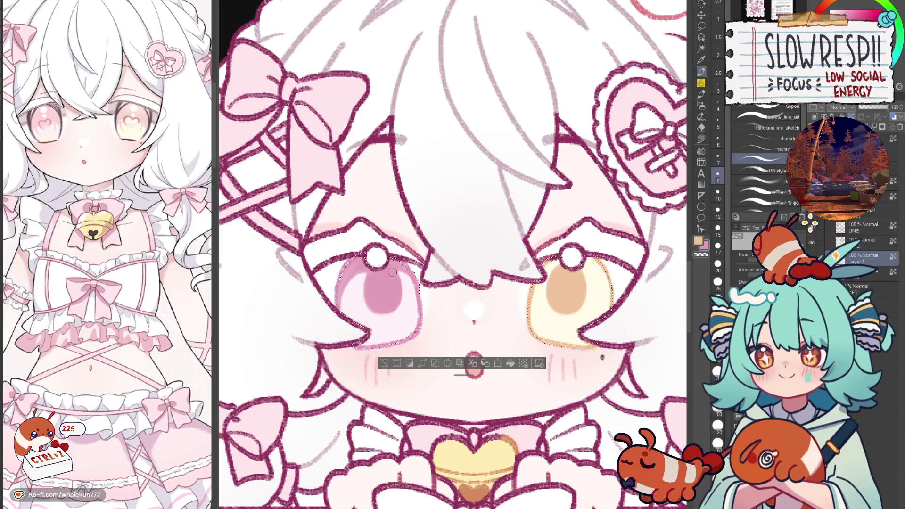
{"action": "key", "text": "ctrl+z"}
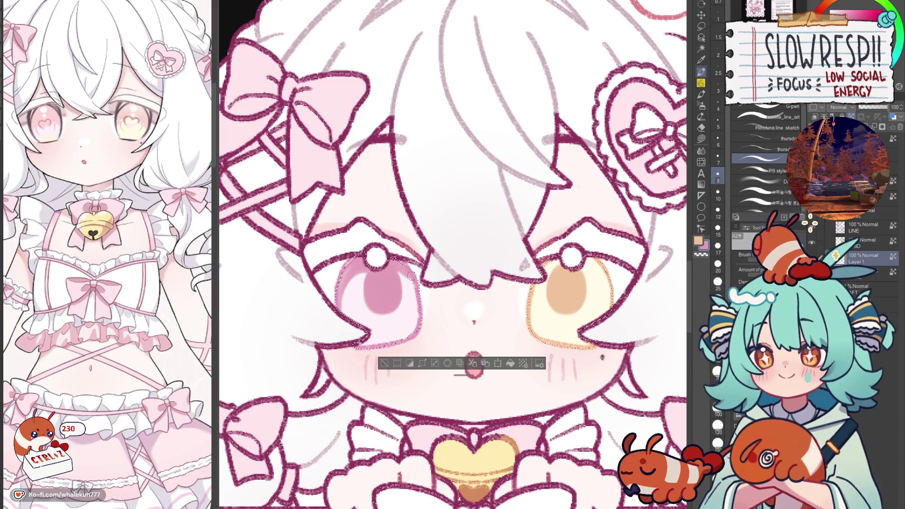
{"action": "key", "text": "ctrl+z"}
{"action": "key", "text": "ctrl+z"}
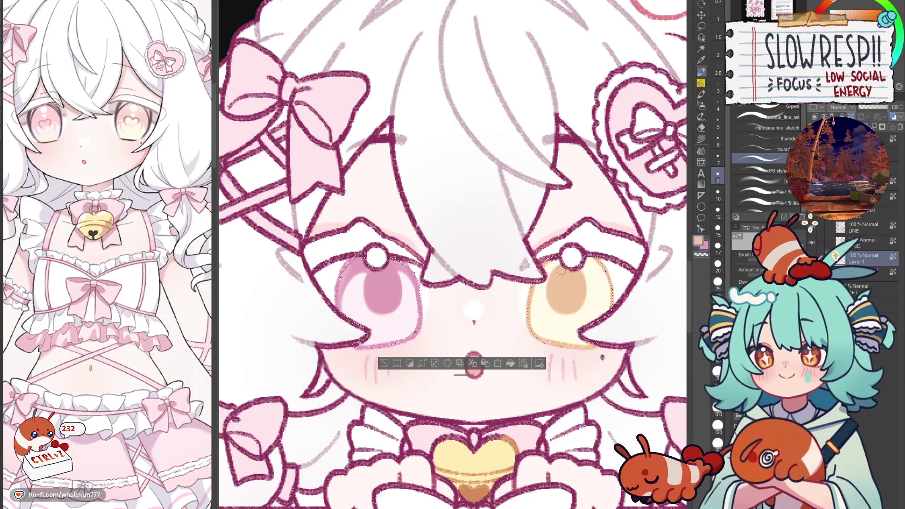
{"action": "key", "text": "ctrl+z"}
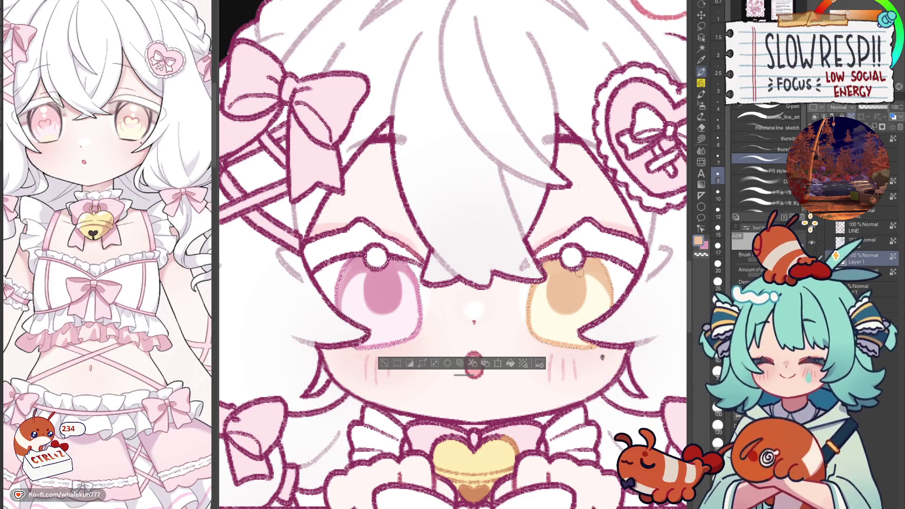
{"action": "key", "text": "ctrl+z"}
{"action": "key", "text": "ctrl+z"}
{"action": "key", "text": "ctrl+z"}
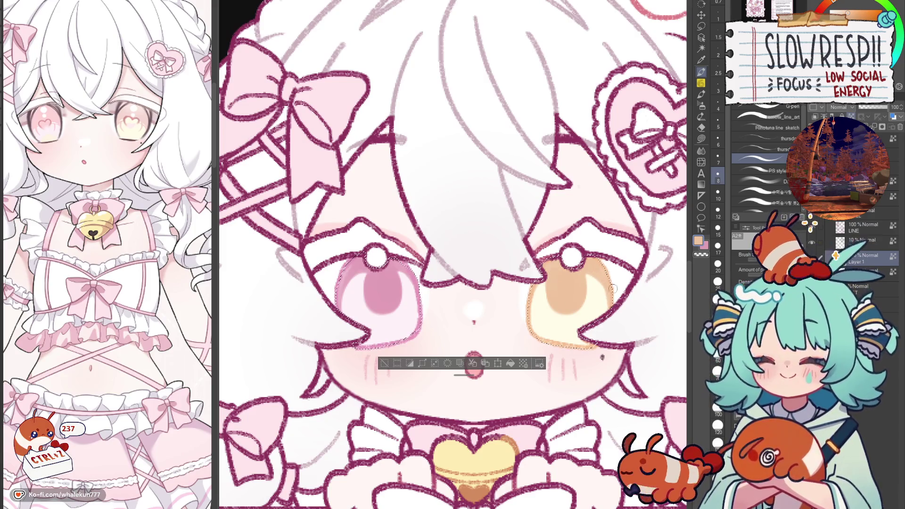
Centre the DONATE card and sample the golden colour from the right eye.
{"action": "scroll", "coordinate": [582, 256], "scroll_direction": "down", "scroll_amount": 5}
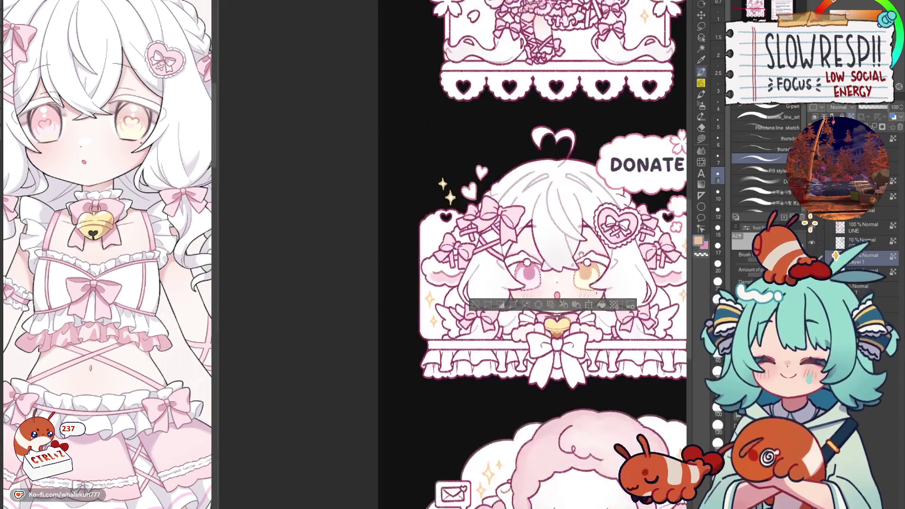
{"action": "left_click_drag", "start_coordinate": [581, 208], "coordinate": [440, 195]}
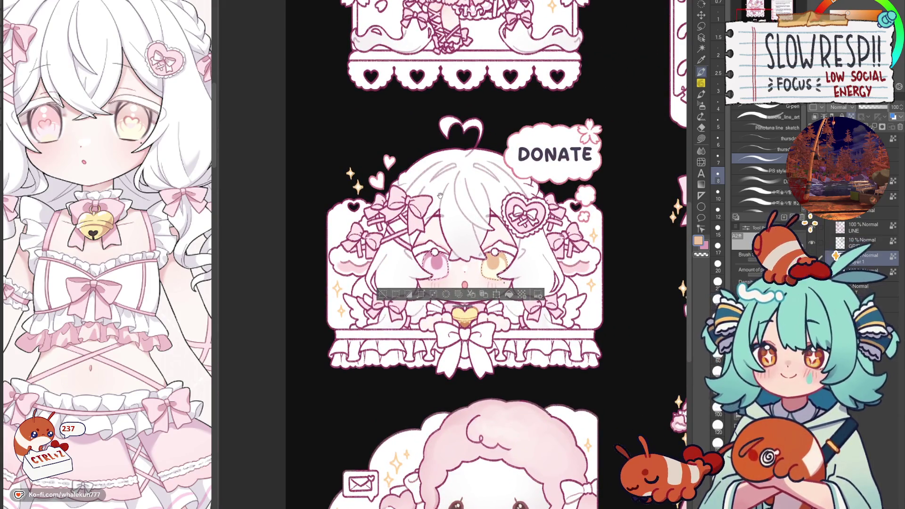
{"action": "scroll", "coordinate": [543, 240], "scroll_direction": "up", "scroll_amount": 3}
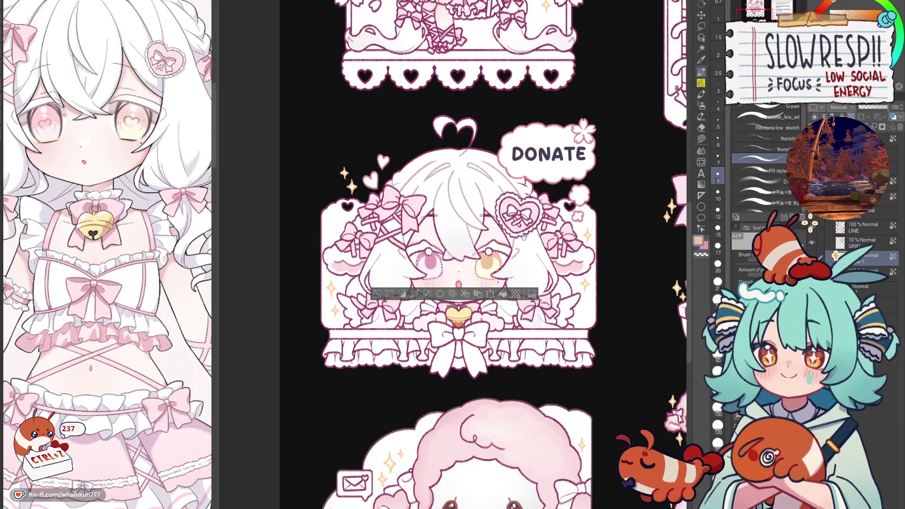
{"action": "scroll", "coordinate": [494, 247], "scroll_direction": "up", "scroll_amount": 2}
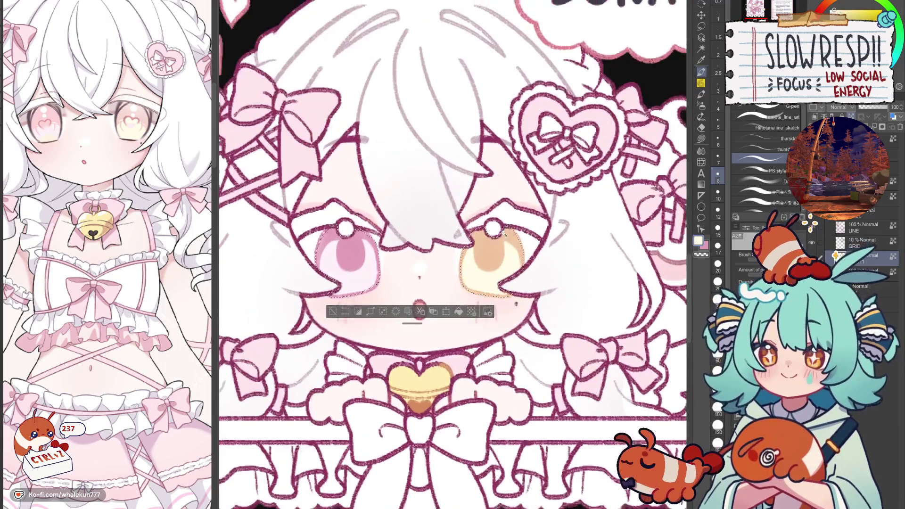
{"action": "left_click", "coordinate": [492, 255], "text": "alt"}
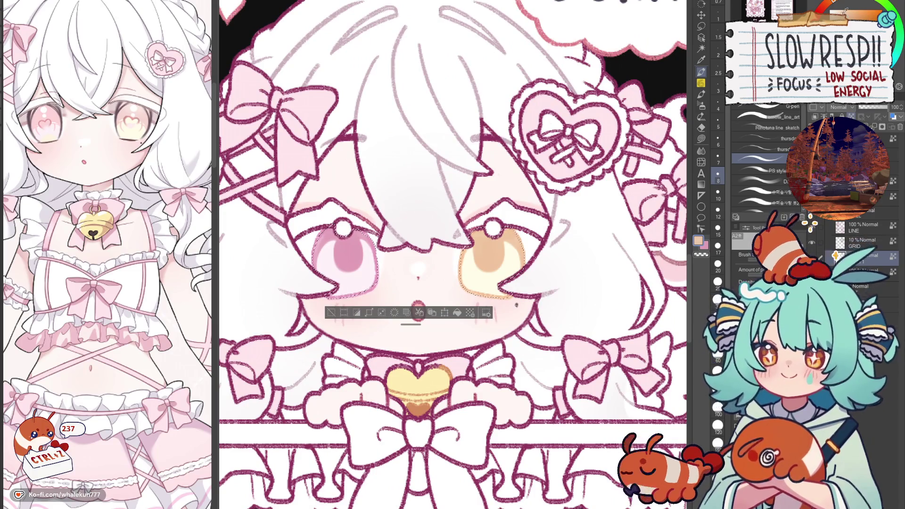
{"action": "key", "text": "bracketright"}
{"action": "key", "text": "bracketright"}
{"action": "key", "text": "ctrl+z"}
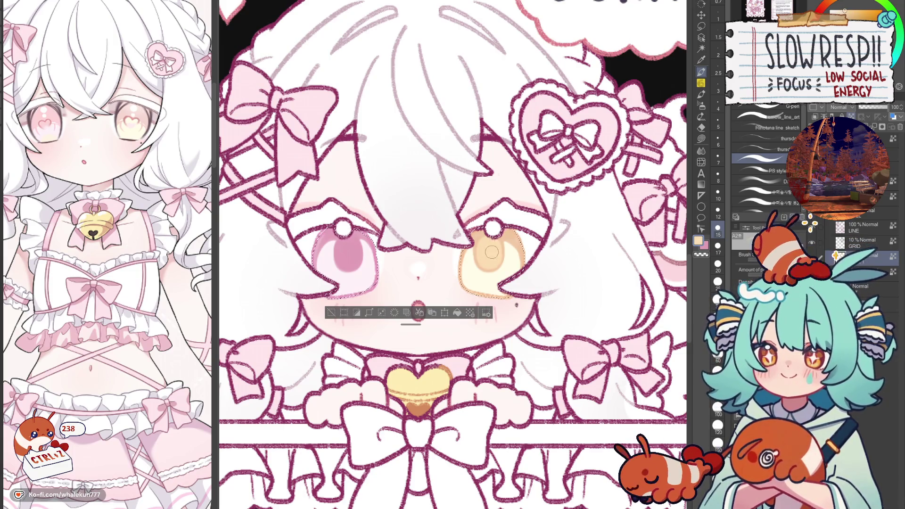
Repaint the pink eye's pupil lighter with a smaller brush.
{"action": "left_click", "coordinate": [315, 264], "text": "alt"}
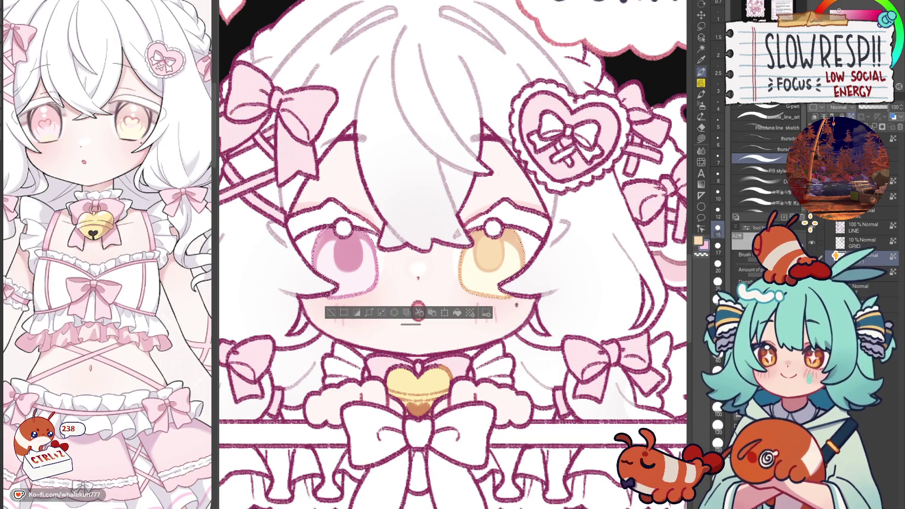
{"action": "left_click_drag", "start_coordinate": [345, 252], "coordinate": [349, 261]}
{"action": "key", "text": "ctrl+z"}
{"action": "key", "text": "bracketleft"}
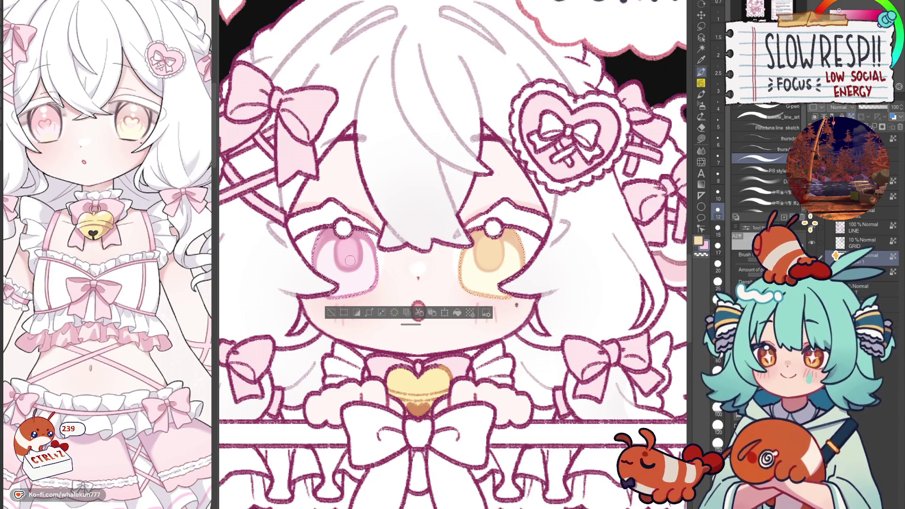
{"action": "scroll", "coordinate": [349, 244], "scroll_direction": "down", "scroll_amount": 5}
{"action": "scroll", "coordinate": [420, 309], "scroll_direction": "up", "scroll_amount": 8}
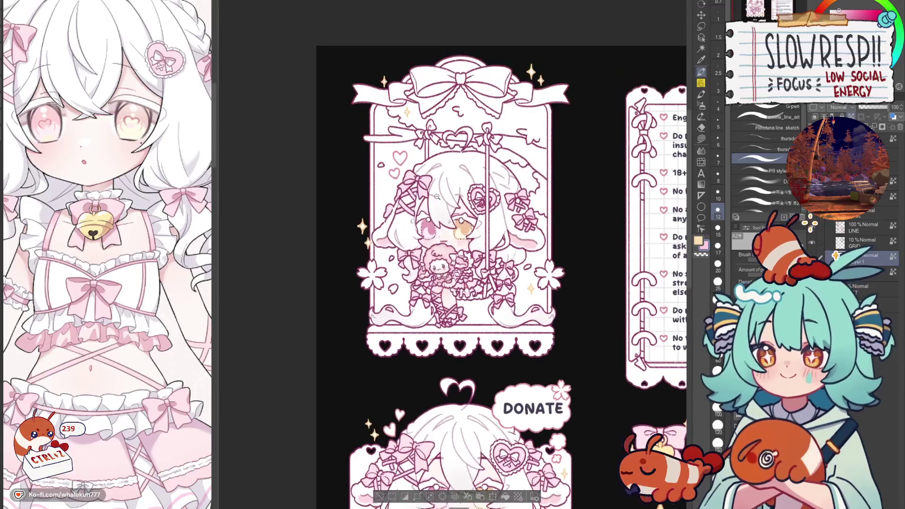
Lighten the lower part of the swing chibi's pink eye with cream from the reference.
{"action": "key", "text": "ctrl+z"}
{"action": "key", "text": "bracketleft"}
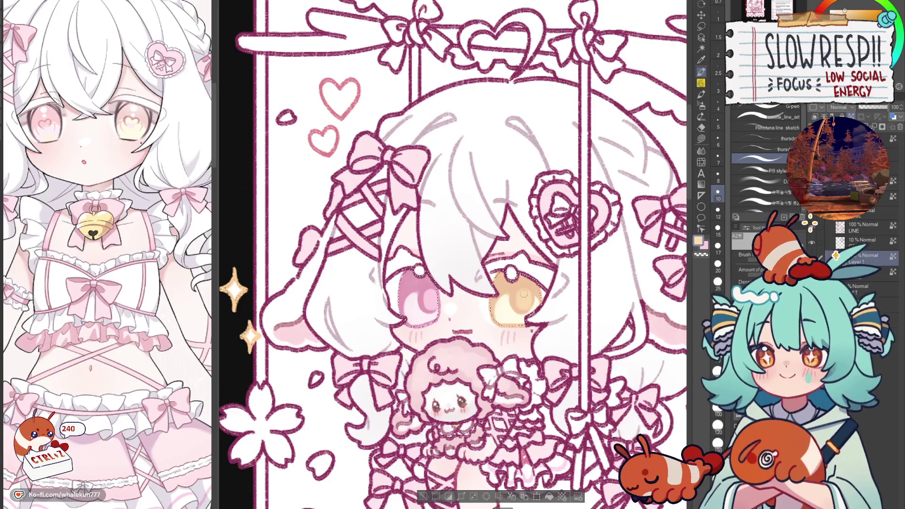
{"action": "key", "text": "h"}
{"action": "key", "text": "h"}
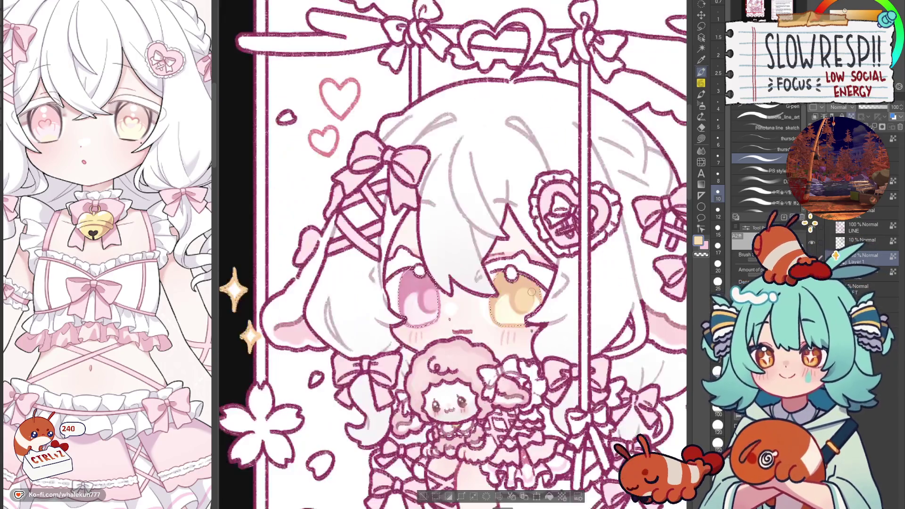
{"action": "scroll", "coordinate": [550, 275], "scroll_direction": "down", "scroll_amount": 3}
{"action": "scroll", "coordinate": [543, 269], "scroll_direction": "up", "scroll_amount": 4}
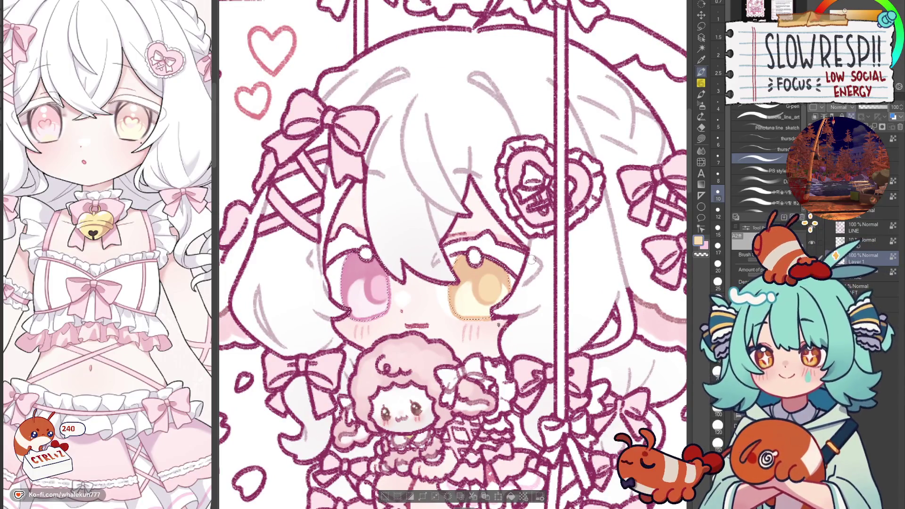
{"action": "left_click", "coordinate": [47, 135]}
{"action": "key", "text": "bracketright"}
{"action": "mouse_move", "coordinate": [373, 288]}
{"action": "left_mouse_down"}
{"action": "mouse_move", "coordinate": [383, 306]}
{"action": "mouse_move", "coordinate": [376, 316]}
{"action": "left_mouse_up"}
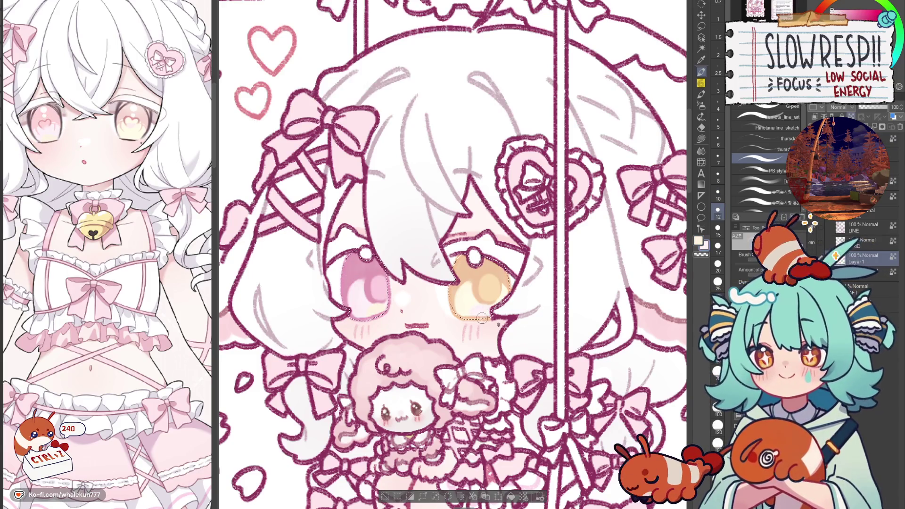
Fit the sheet in view, pick a darker eye tone and try a soft pencil.
{"action": "key", "text": "ctrl+0"}
{"action": "scroll", "coordinate": [561, 341], "scroll_direction": "down", "scroll_amount": 10}
{"action": "scroll", "coordinate": [440, 366], "scroll_direction": "up", "scroll_amount": 5}
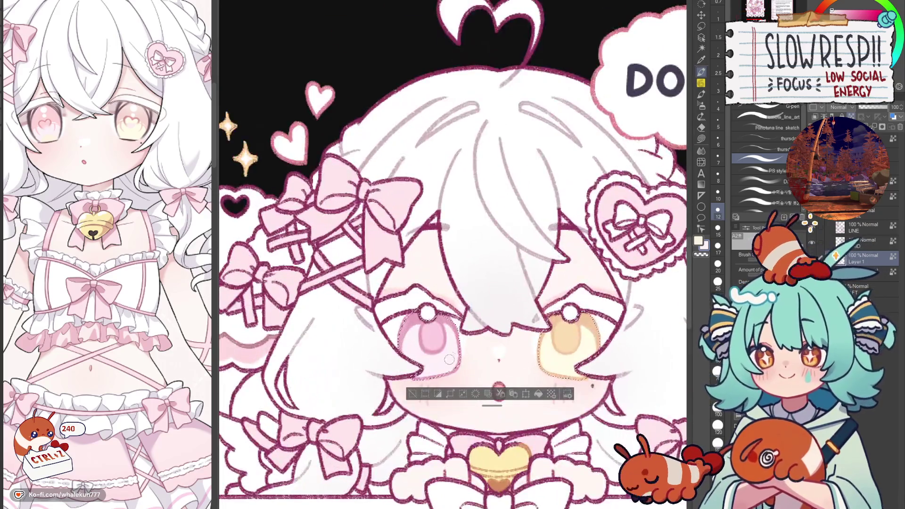
{"action": "left_click", "coordinate": [562, 373], "text": "alt"}
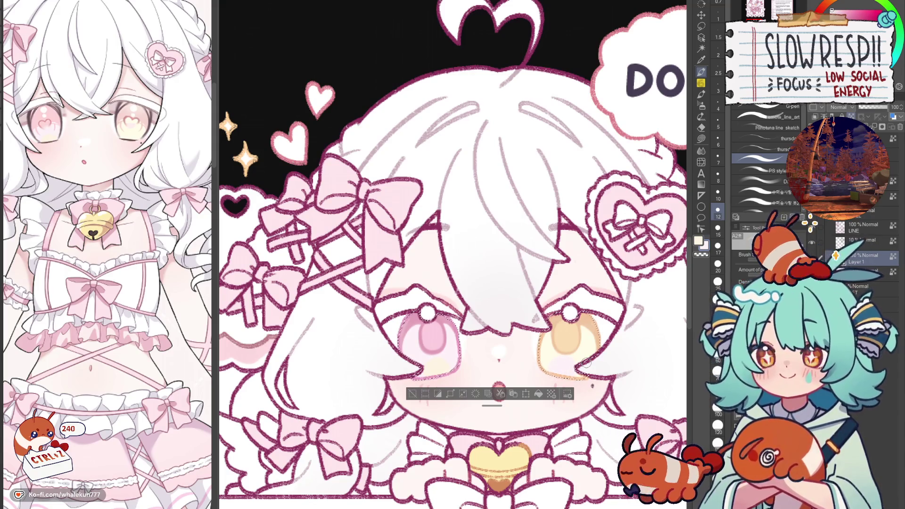
{"action": "key", "text": "p"}
{"action": "left_click", "coordinate": [755, 128]}
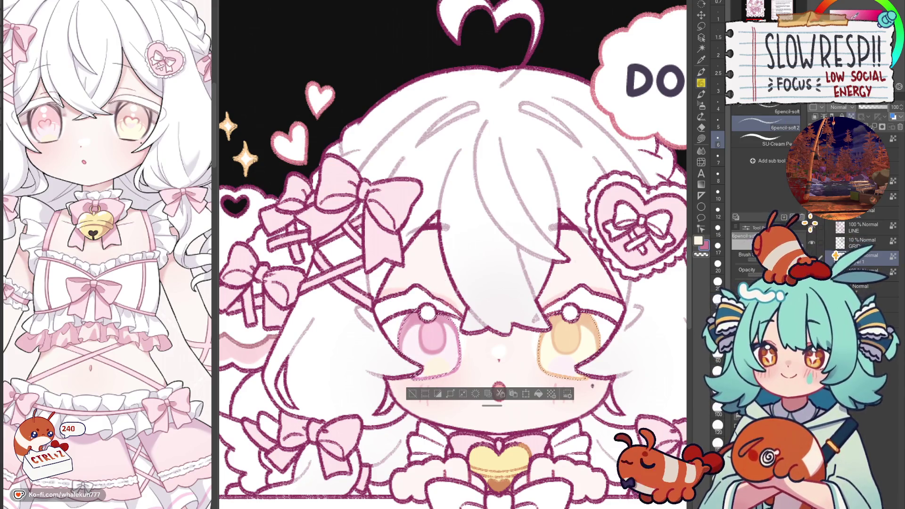
{"action": "key", "text": "p"}
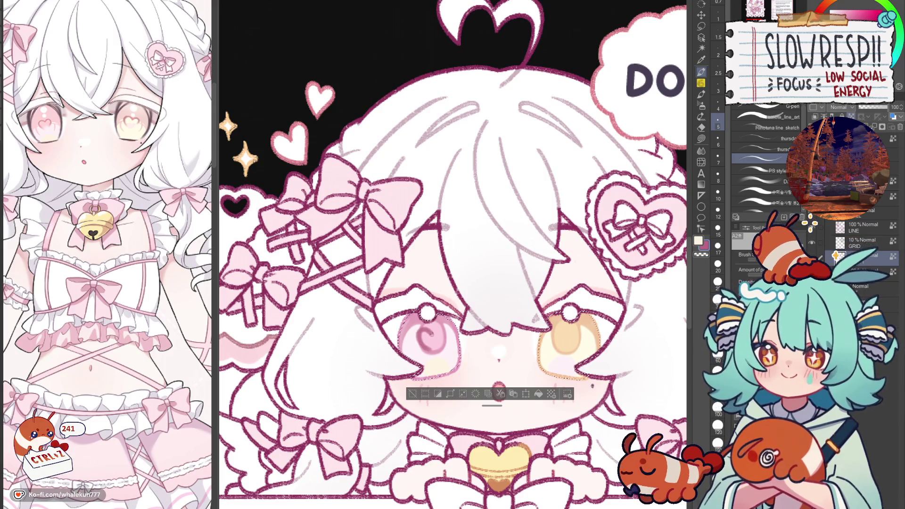
{"action": "scroll", "coordinate": [539, 312], "scroll_direction": "down", "scroll_amount": 1}
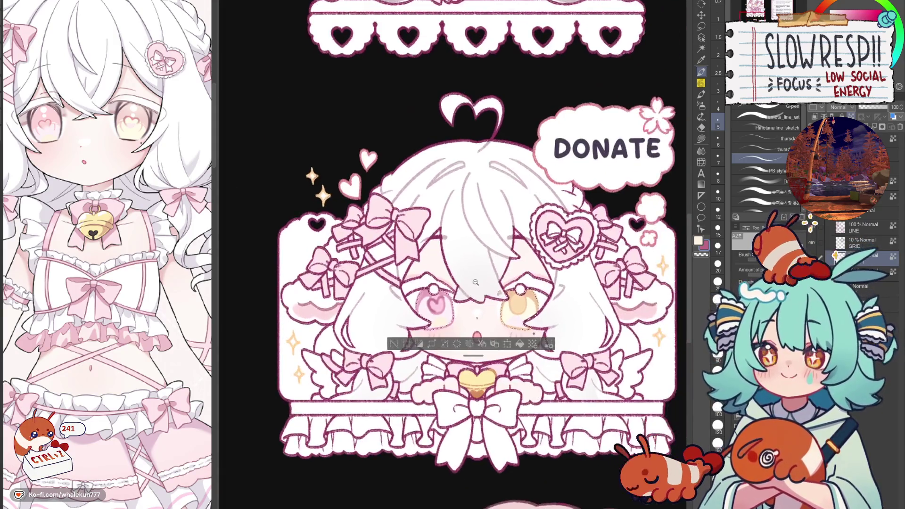
Try a darker pupil stroke on the pink eye with a smaller brush, then sample the pink iris.
{"action": "scroll", "coordinate": [538, 312], "scroll_direction": "up", "scroll_amount": 5}
{"action": "key", "text": "bracketleft"}
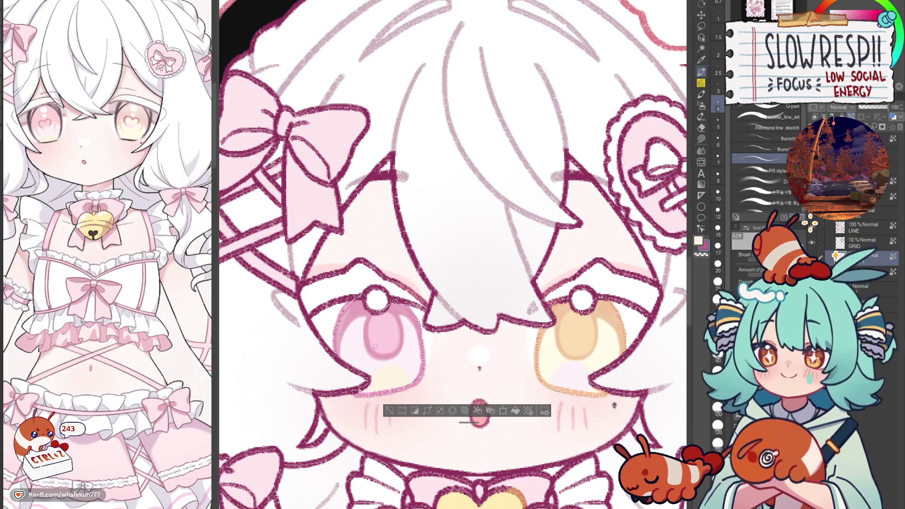
{"action": "mouse_move", "coordinate": [380, 354]}
{"action": "left_mouse_down"}
{"action": "mouse_move", "coordinate": [365, 332]}
{"action": "mouse_move", "coordinate": [384, 327]}
{"action": "left_mouse_up"}
{"action": "key", "text": "ctrl+z"}
{"action": "key", "text": "ctrl+z"}
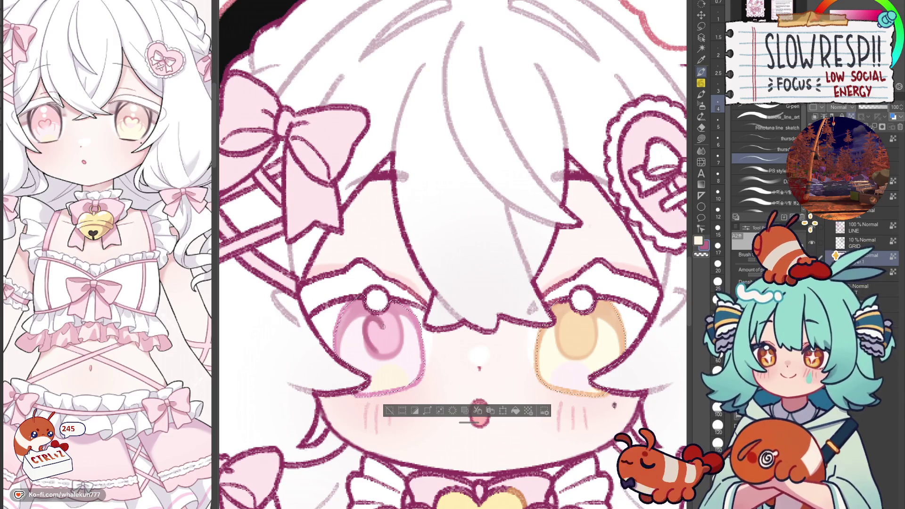
{"action": "left_click", "coordinate": [394, 307], "text": "alt"}
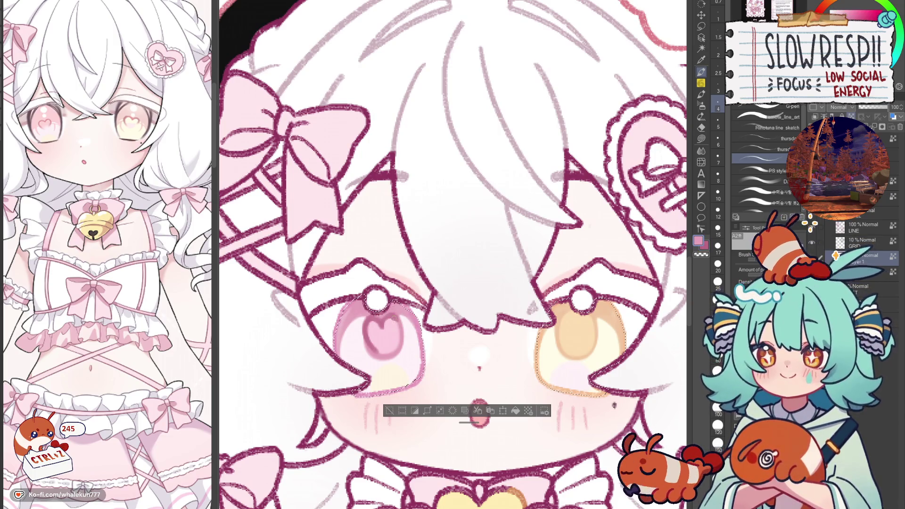
Move to the swing chibi's eye and undo the failed dark and grey strokes on the orange iris.
{"action": "scroll", "coordinate": [400, 325], "scroll_direction": "down", "scroll_amount": 5}
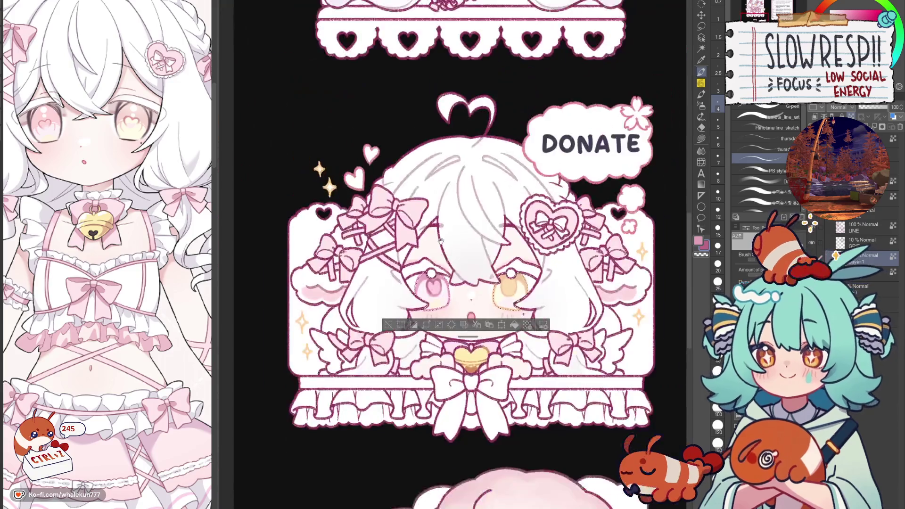
{"action": "left_click_drag", "start_coordinate": [471, 188], "coordinate": [472, 419]}
{"action": "scroll", "coordinate": [478, 353], "scroll_direction": "up", "scroll_amount": 3}
{"action": "scroll", "coordinate": [413, 222], "scroll_direction": "up", "scroll_amount": 4}
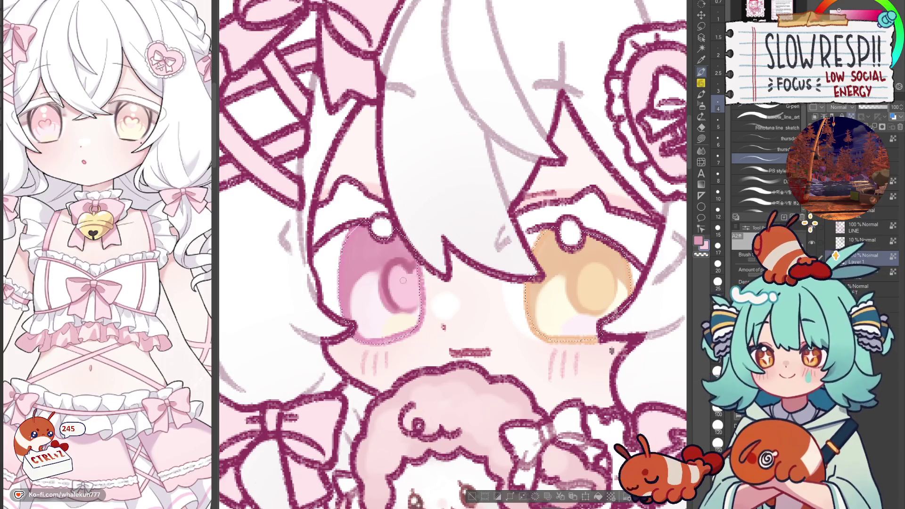
{"action": "left_click_drag", "start_coordinate": [572, 273], "coordinate": [496, 269]}
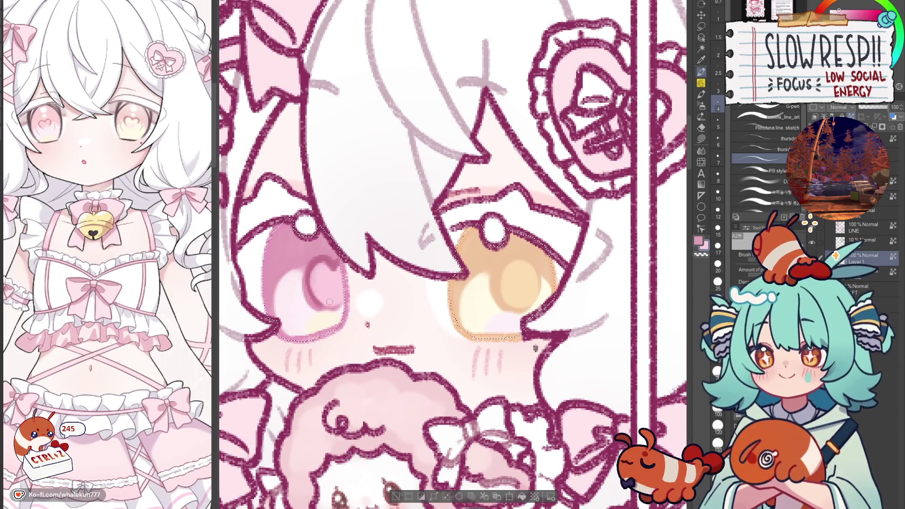
{"action": "key", "text": "ctrl+z"}
{"action": "key", "text": "ctrl+z"}
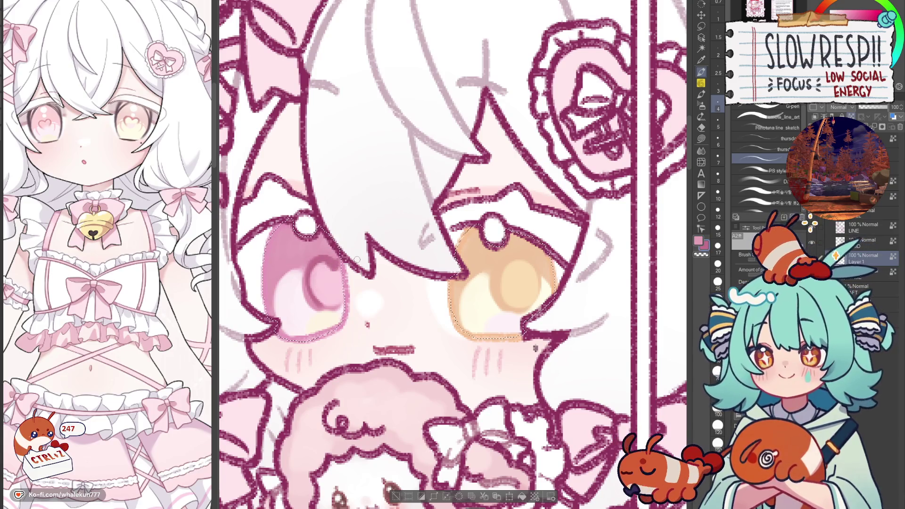
{"action": "key", "text": "ctrl+d"}
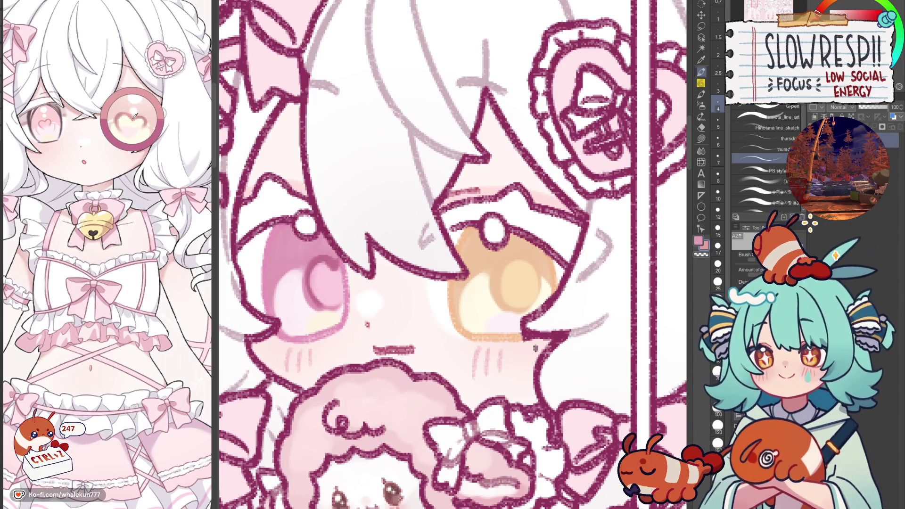
{"action": "key", "text": "ctrl+shift+d"}
{"action": "key", "text": "ctrl+z"}
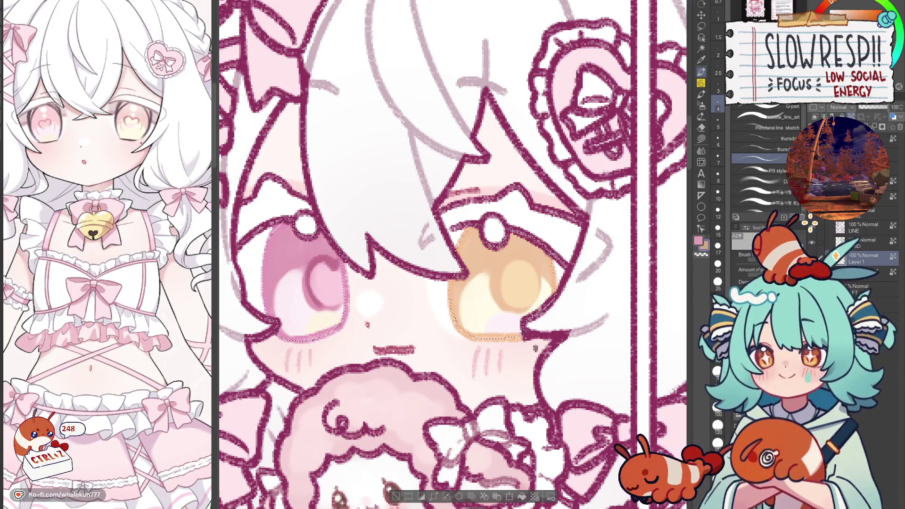
{"action": "key", "text": "ctrl+z"}
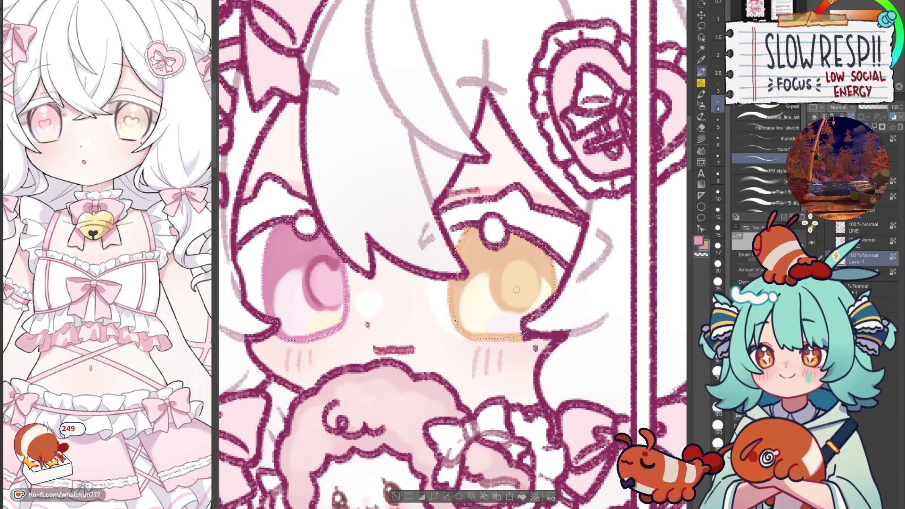
{"action": "key", "text": "ctrl+z"}
Sample the orange iris colour and adjust it to a slightly darker peach shade.
{"action": "left_click", "coordinate": [517, 276], "text": "alt"}
{"action": "left_click", "coordinate": [507, 272], "text": "alt"}
{"action": "left_click", "coordinate": [519, 282], "text": "alt"}
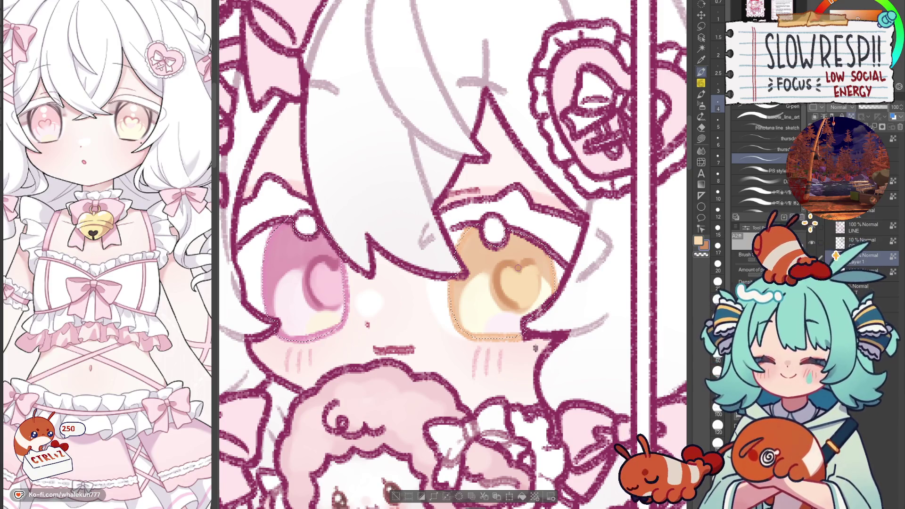
{"action": "scroll", "coordinate": [555, 244], "scroll_direction": "down", "scroll_amount": 5}
{"action": "scroll", "coordinate": [488, 272], "scroll_direction": "down", "scroll_amount": 5}
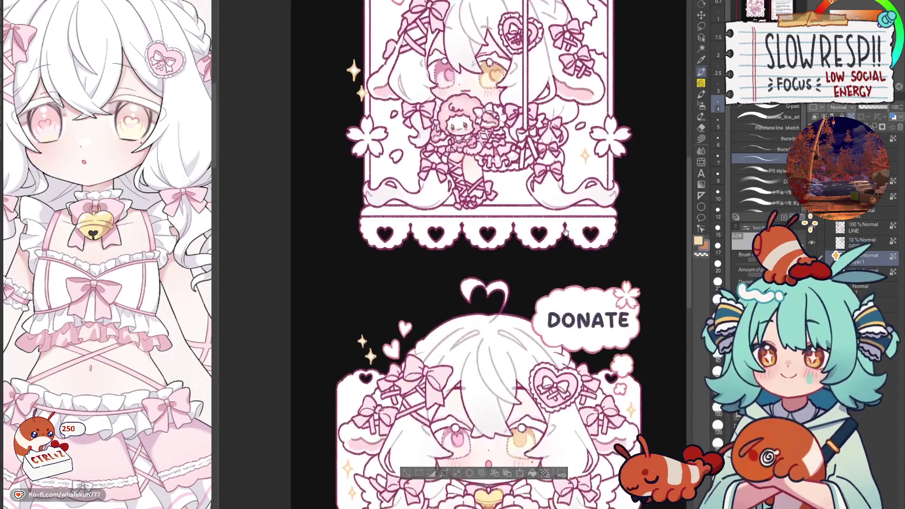
Undo several recent steps on the eyes and hide the eye selection outline.
{"action": "scroll", "coordinate": [488, 272], "scroll_direction": "up", "scroll_amount": 5}
{"action": "scroll", "coordinate": [488, 272], "scroll_direction": "up", "scroll_amount": 2}
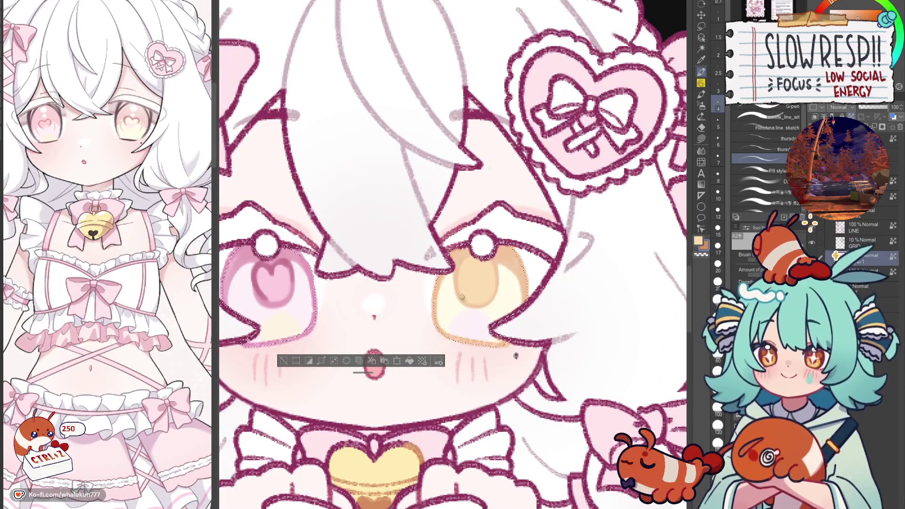
{"action": "key", "text": "ctrl+z"}
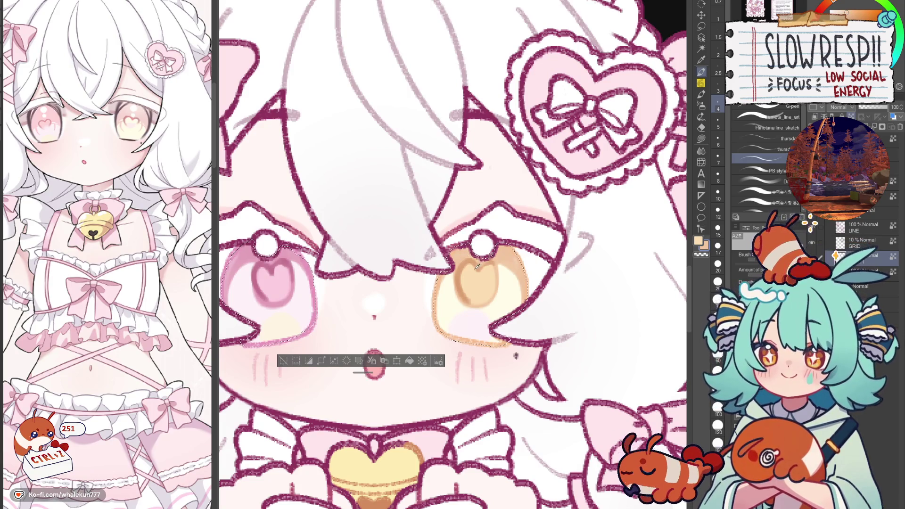
{"action": "key", "text": "ctrl+z"}
{"action": "key", "text": "ctrl+z"}
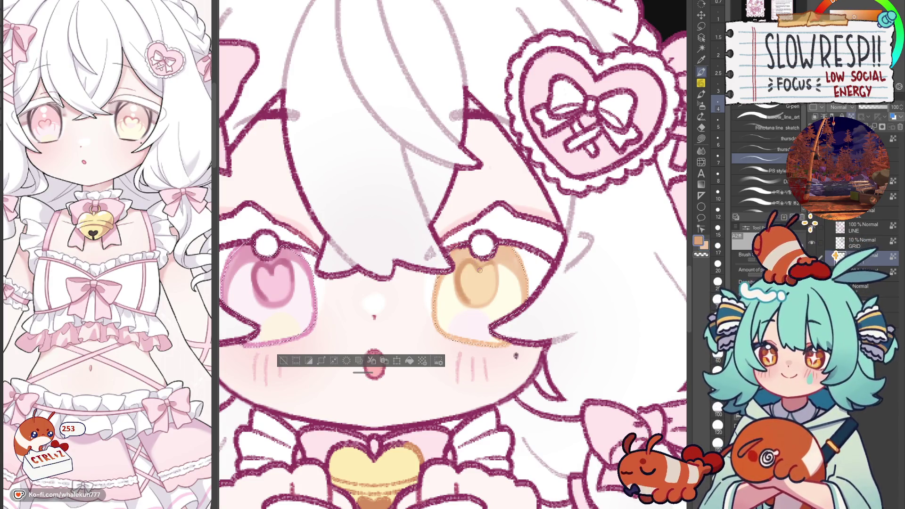
{"action": "key", "text": "ctrl+z"}
{"action": "scroll", "coordinate": [490, 293], "scroll_direction": "down", "scroll_amount": 5}
{"action": "scroll", "coordinate": [482, 211], "scroll_direction": "down", "scroll_amount": 5}
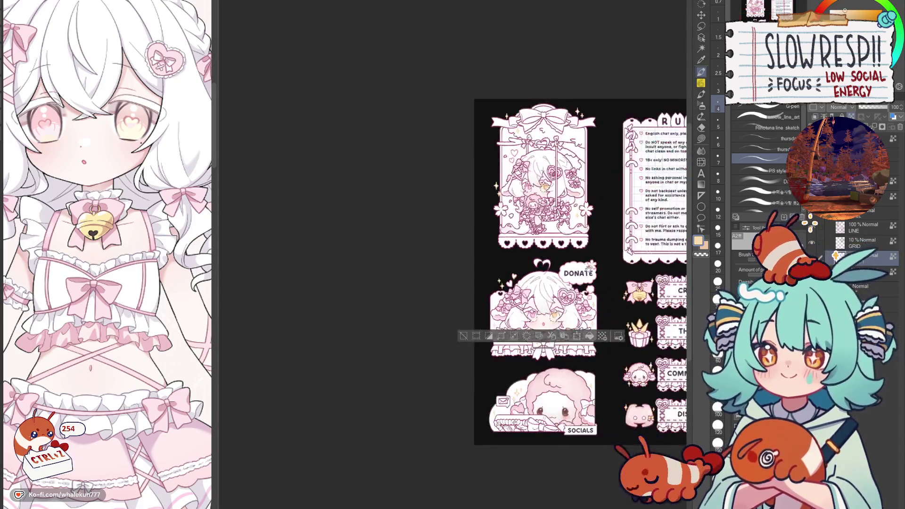
{"action": "scroll", "coordinate": [553, 293], "scroll_direction": "up", "scroll_amount": 4}
{"action": "scroll", "coordinate": [553, 293], "scroll_direction": "up", "scroll_amount": 6}
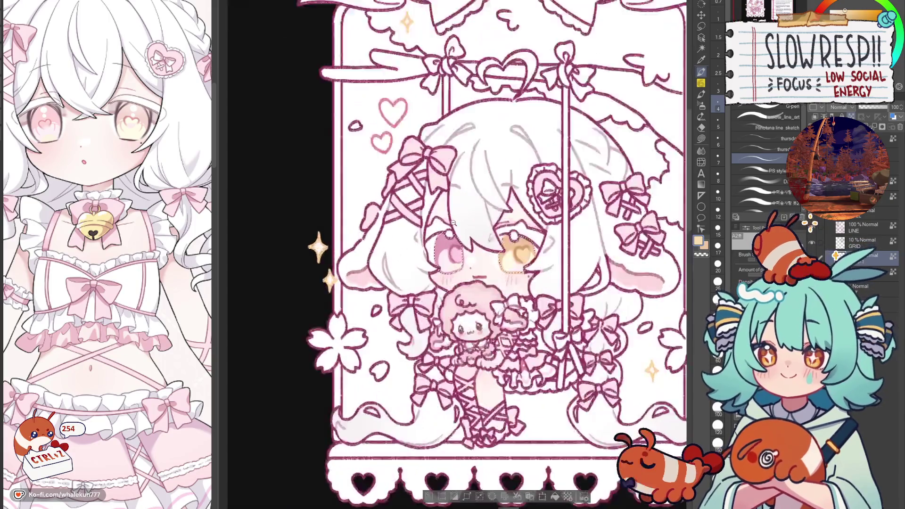
{"action": "scroll", "coordinate": [551, 220], "scroll_direction": "up", "scroll_amount": 2}
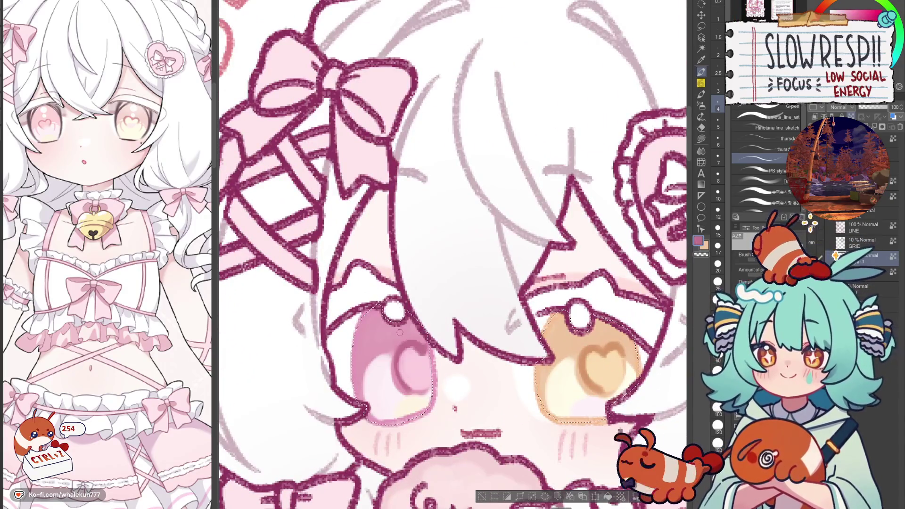
{"action": "key", "text": "ctrl+d"}
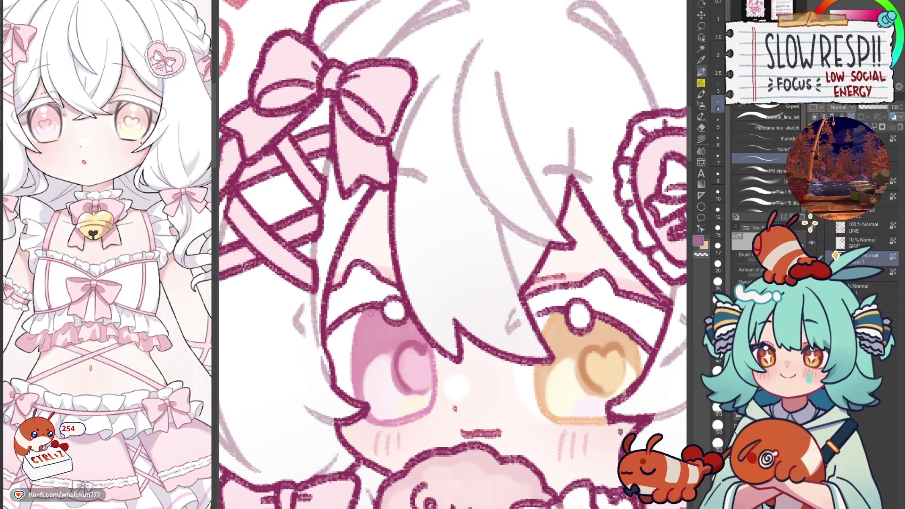
{"action": "key", "text": "ctrl+z"}
{"action": "key", "text": "ctrl+z"}
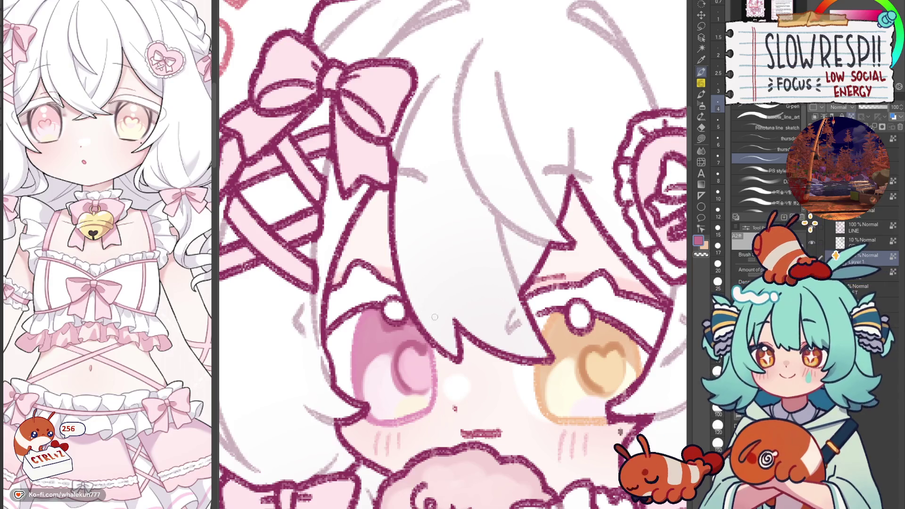
Sample the right eye's orange iris colour and return the view to the upper panel character's face.
{"action": "left_click", "coordinate": [560, 319], "text": "alt"}
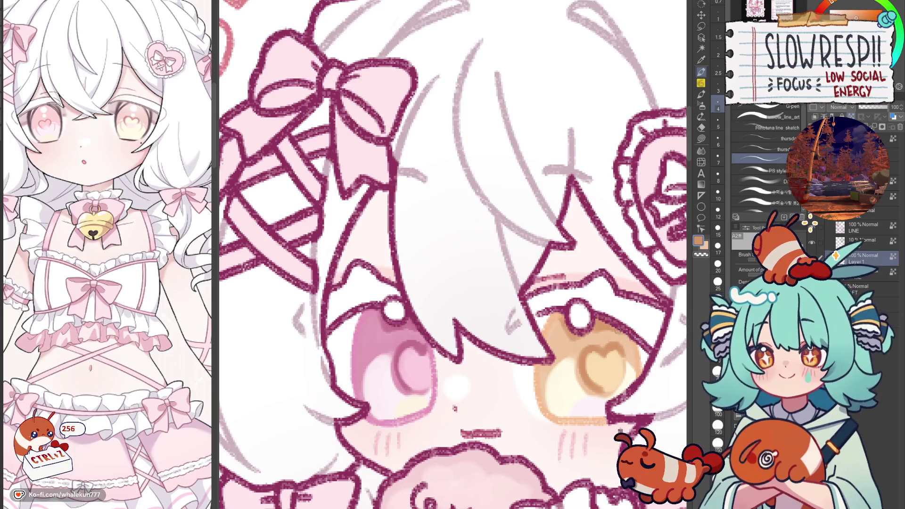
{"action": "scroll", "coordinate": [594, 363], "scroll_direction": "down", "scroll_amount": 3}
{"action": "left_click_drag", "start_coordinate": [594, 363], "coordinate": [482, 421]}
{"action": "scroll", "coordinate": [482, 421], "scroll_direction": "up", "scroll_amount": 2}
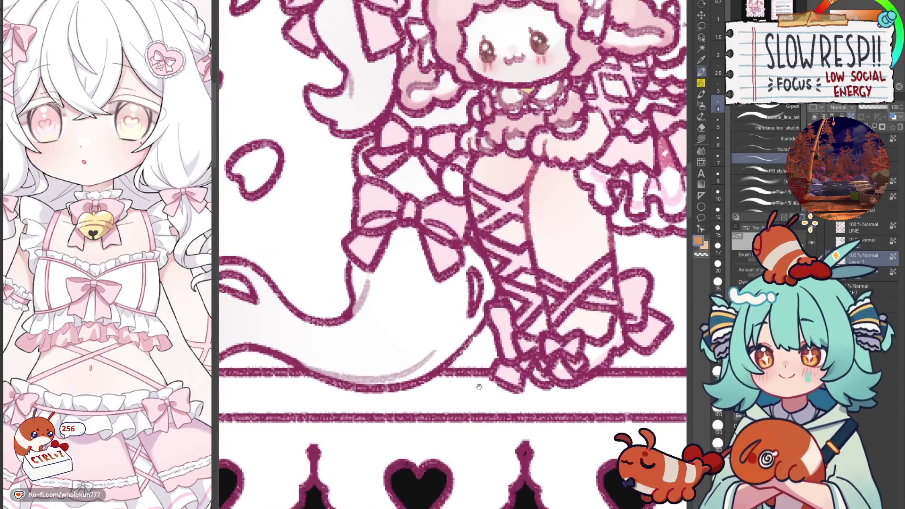
{"action": "scroll", "coordinate": [482, 421], "scroll_direction": "down", "scroll_amount": 3}
{"action": "left_click_drag", "start_coordinate": [482, 264], "coordinate": [482, 425]}
{"action": "scroll", "coordinate": [482, 283], "scroll_direction": "up", "scroll_amount": 3}
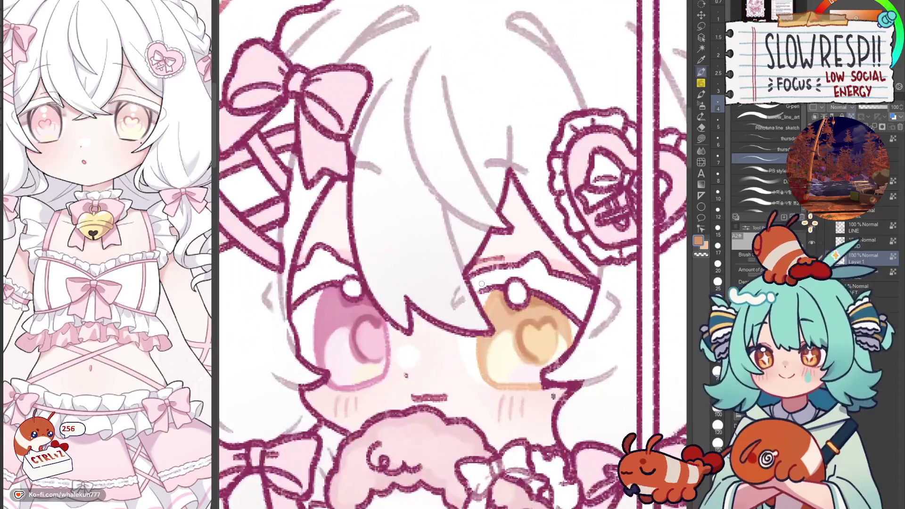
{"action": "scroll", "coordinate": [480, 273], "scroll_direction": "up", "scroll_amount": 2}
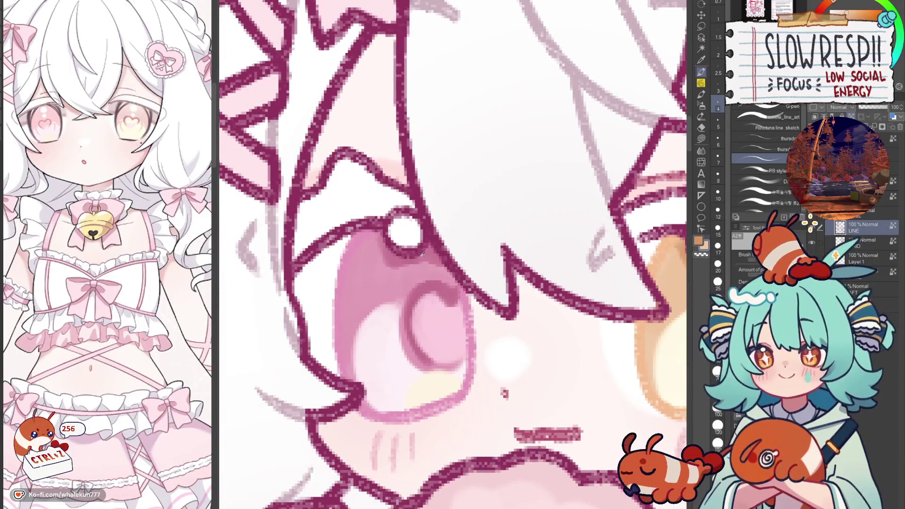
{"action": "left_click_drag", "start_coordinate": [570, 249], "coordinate": [451, 264]}
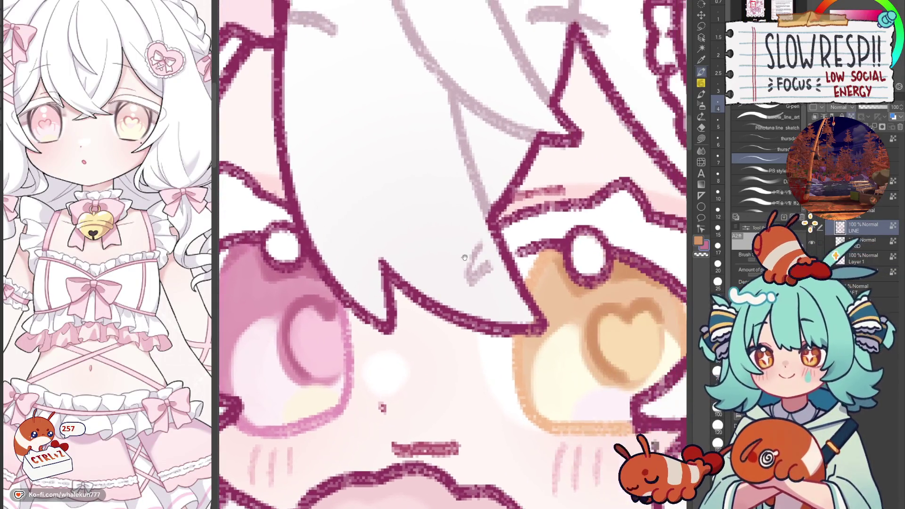
{"action": "scroll", "coordinate": [382, 409], "scroll_direction": "down", "scroll_amount": 3}
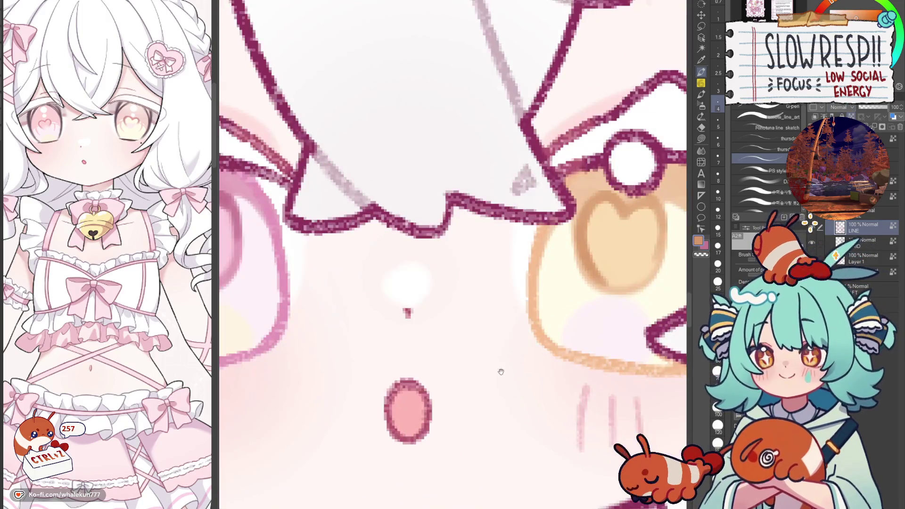
{"action": "left_click_drag", "start_coordinate": [391, 322], "coordinate": [507, 323]}
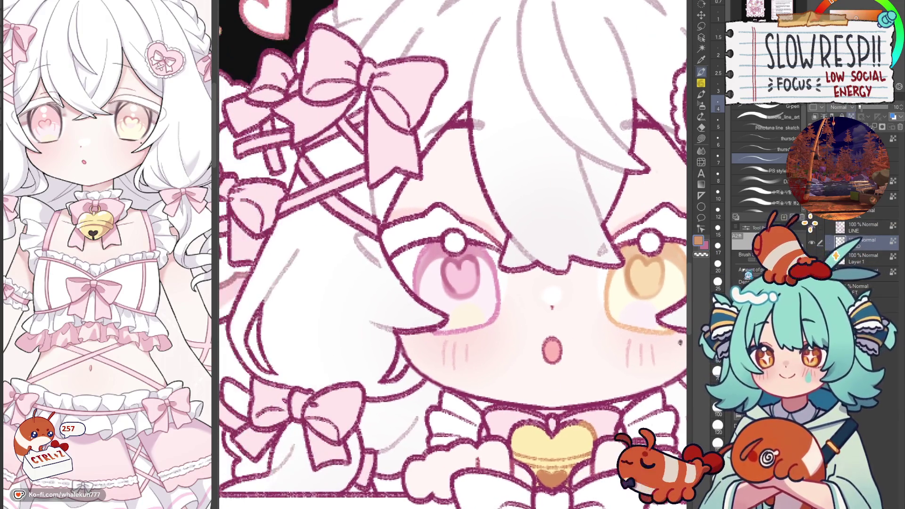
{"action": "scroll", "coordinate": [437, 253], "scroll_direction": "up", "scroll_amount": 2}
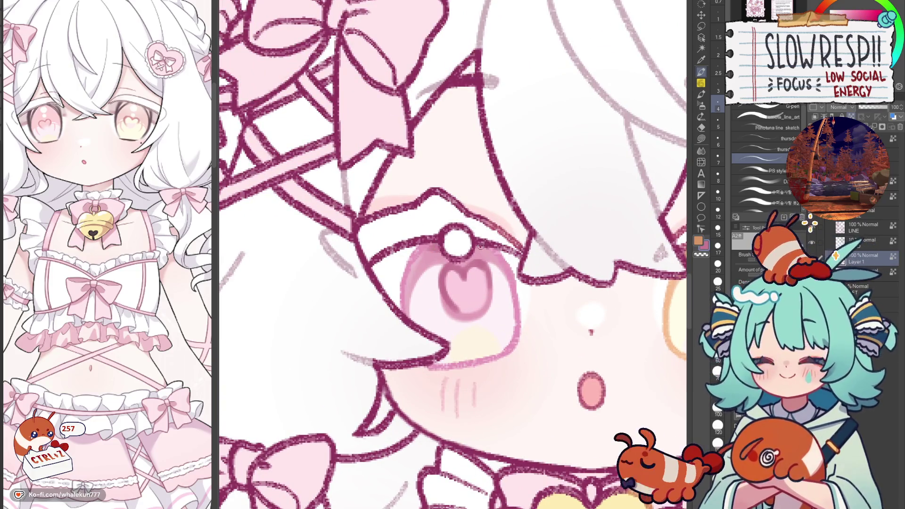
{"action": "scroll", "coordinate": [480, 248], "scroll_direction": "down", "scroll_amount": 2}
{"action": "scroll", "coordinate": [508, 272], "scroll_direction": "up", "scroll_amount": 2}
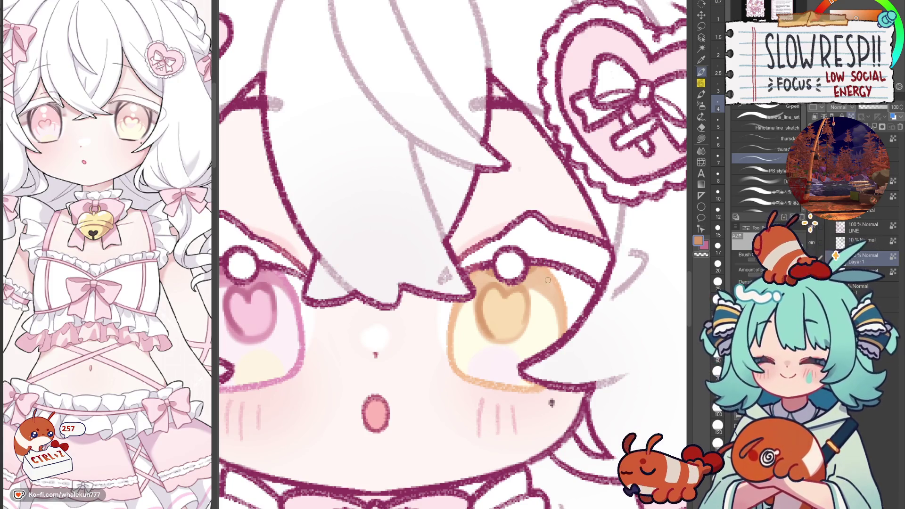
{"action": "mouse_move", "coordinate": [504, 359]}
{"action": "left_mouse_down"}
{"action": "mouse_move", "coordinate": [573, 361]}
{"action": "mouse_move", "coordinate": [572, 346]}
{"action": "left_mouse_up"}
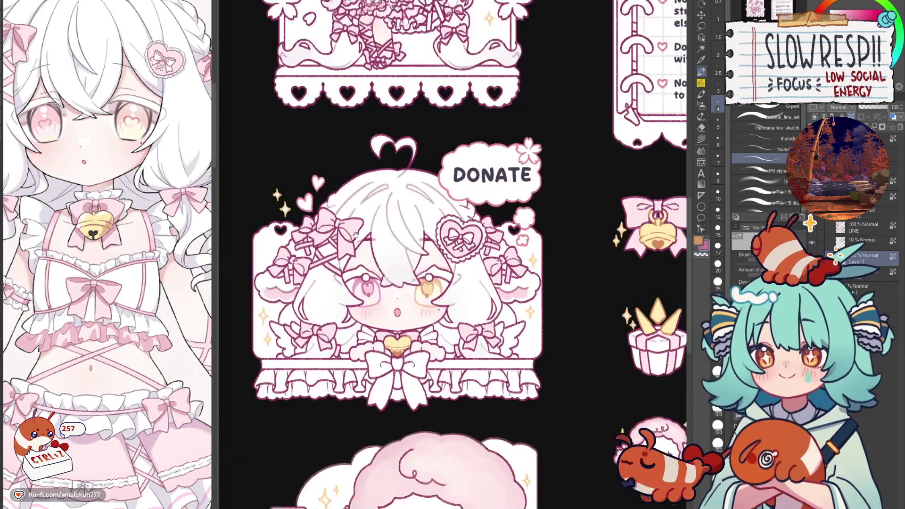
{"action": "scroll", "coordinate": [383, 283], "scroll_direction": "down", "scroll_amount": 5}
{"action": "left_click_drag", "start_coordinate": [484, 218], "coordinate": [512, 485]}
{"action": "scroll", "coordinate": [395, 275], "scroll_direction": "up", "scroll_amount": 5}
Extend the curve inside the pink eye and paint white highlights over its pupil.
{"action": "left_click_drag", "start_coordinate": [395, 274], "coordinate": [390, 282]}
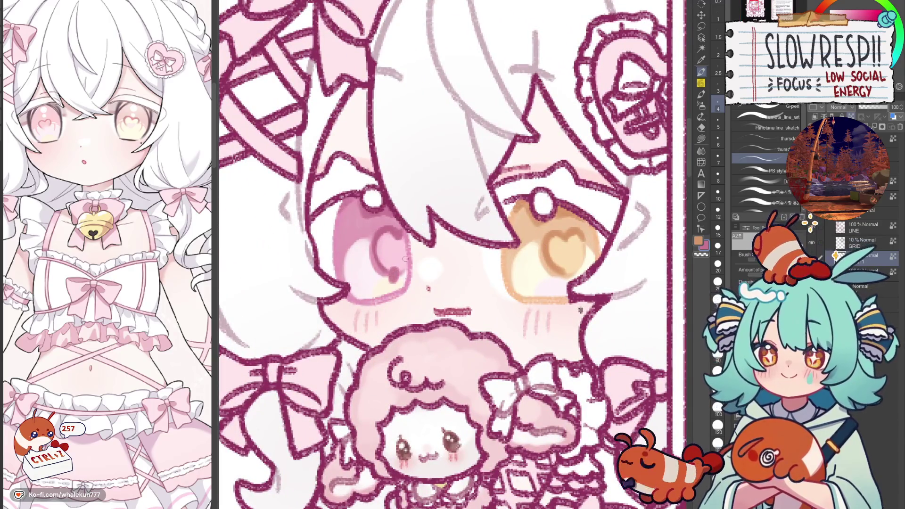
{"action": "left_click", "coordinate": [543, 201], "text": "alt"}
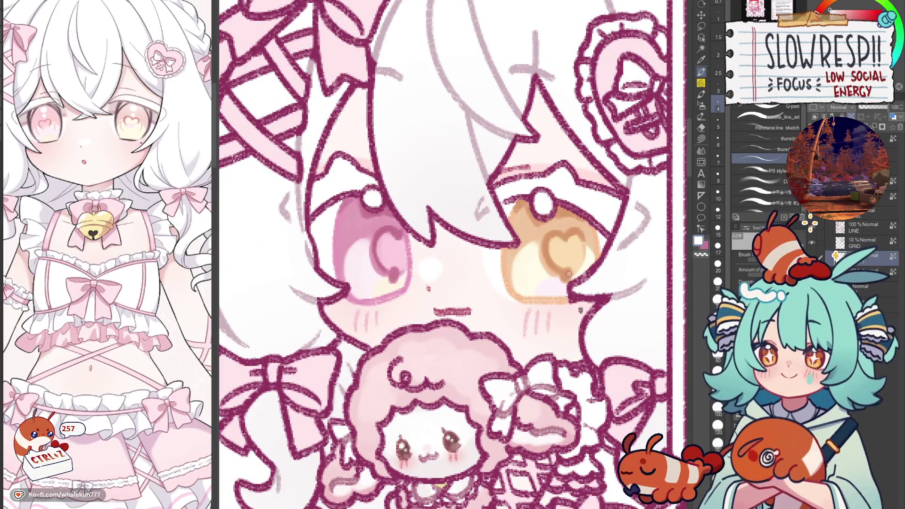
{"action": "left_click_drag", "start_coordinate": [394, 274], "coordinate": [398, 269]}
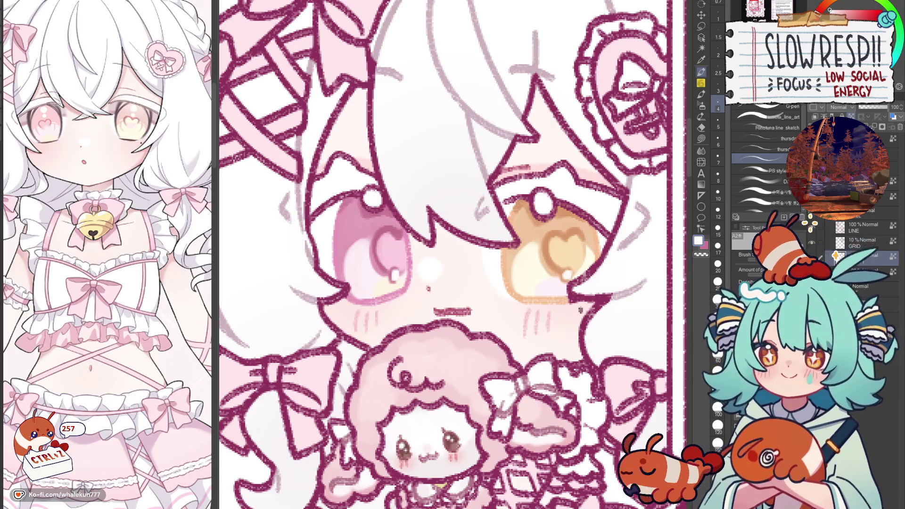
{"action": "scroll", "coordinate": [428, 288], "scroll_direction": "up", "scroll_amount": 2}
{"action": "left_click_drag", "start_coordinate": [289, 361], "coordinate": [293, 353]}
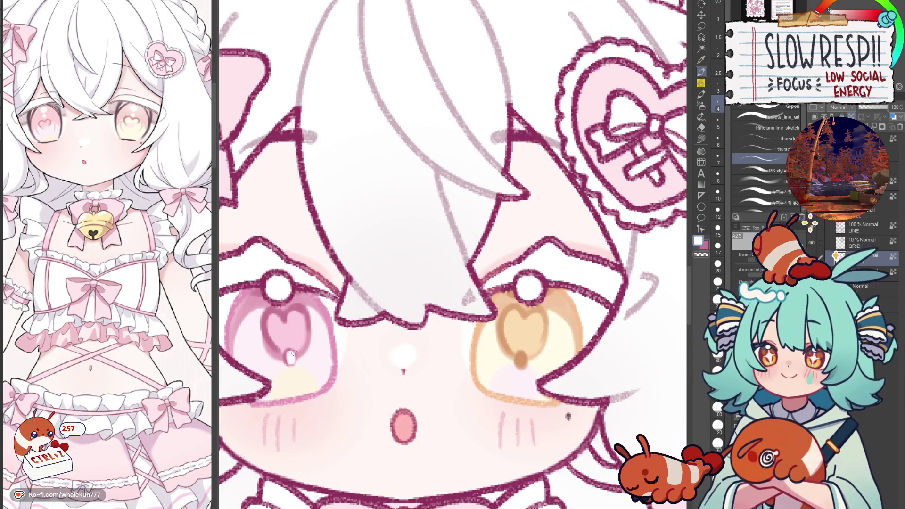
{"action": "scroll", "coordinate": [521, 365], "scroll_direction": "down", "scroll_amount": 6}
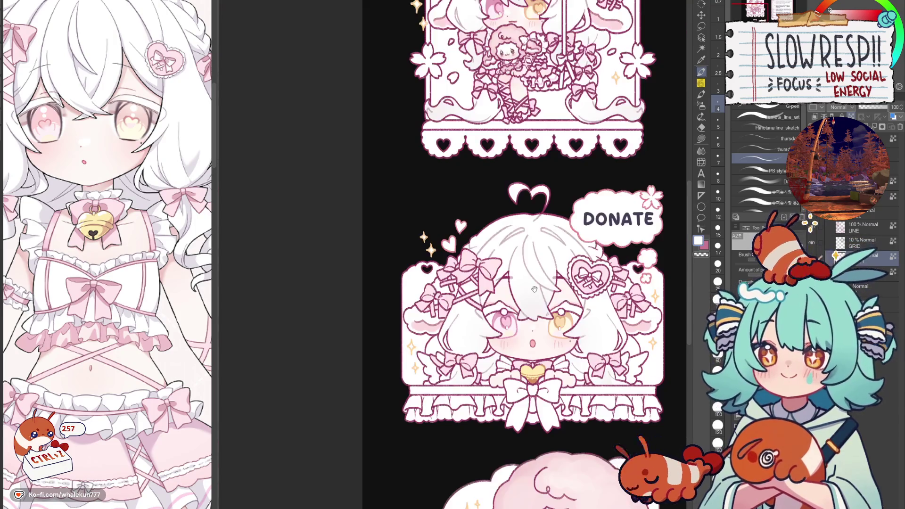
{"action": "scroll", "coordinate": [554, 256], "scroll_direction": "down", "scroll_amount": 3}
{"action": "scroll", "coordinate": [549, 301], "scroll_direction": "up", "scroll_amount": 2}
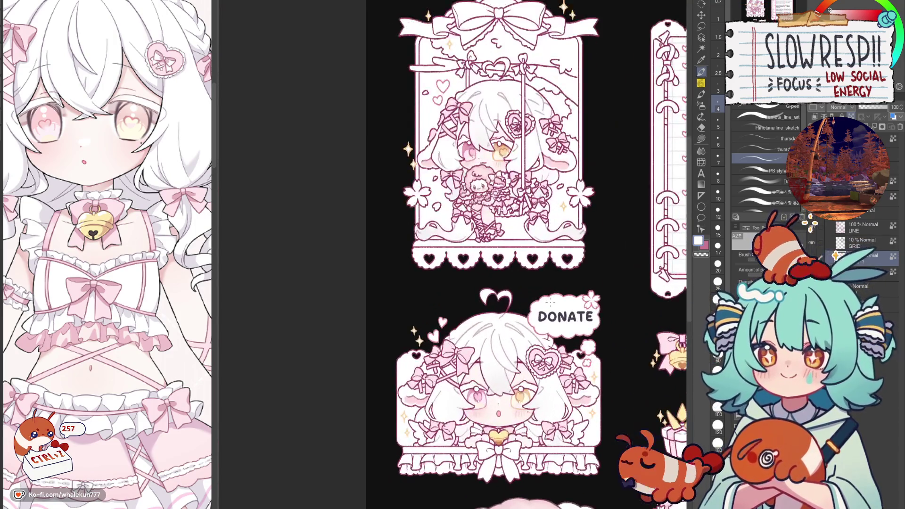
Undo the previous change, shrink the brush, and centre the face and both eyes.
{"action": "scroll", "coordinate": [522, 257], "scroll_direction": "up", "scroll_amount": 5}
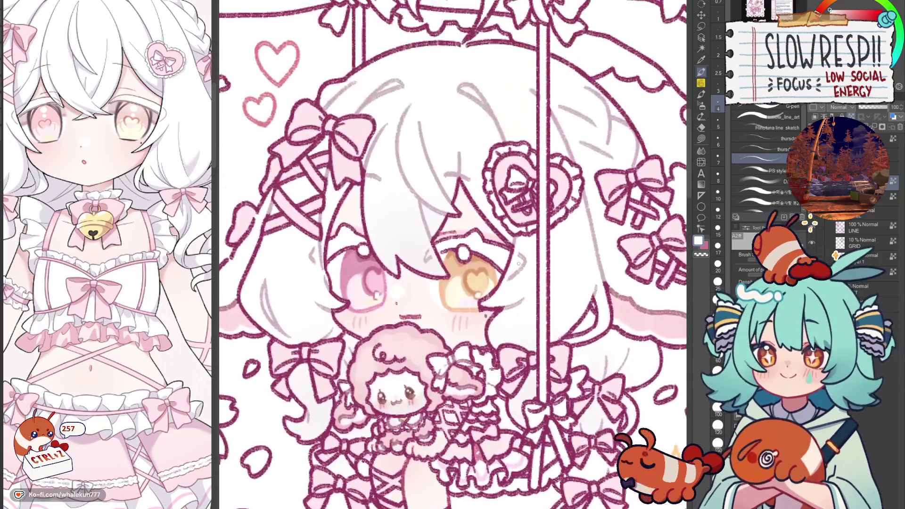
{"action": "left_click_drag", "start_coordinate": [468, 244], "coordinate": [478, 262]}
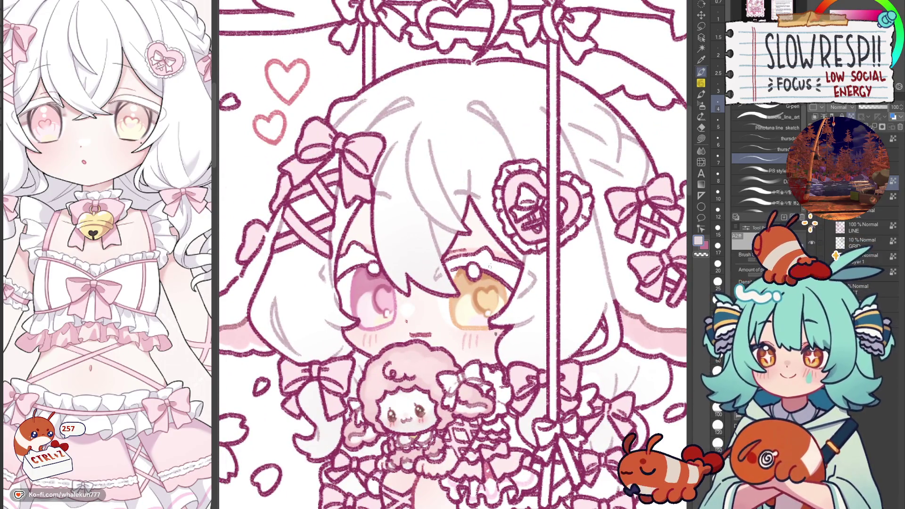
{"action": "scroll", "coordinate": [491, 265], "scroll_direction": "up", "scroll_amount": 2}
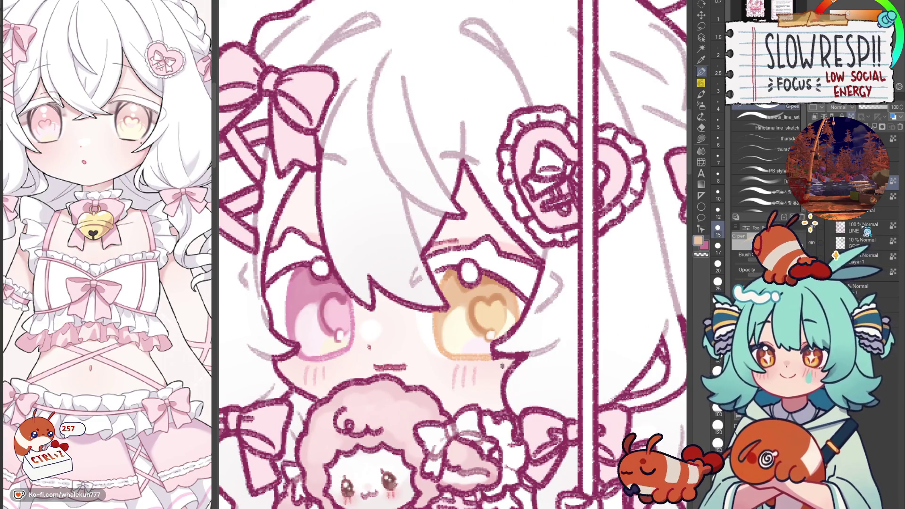
{"action": "key", "text": "ctrl+z"}
{"action": "key", "text": "bracketleft"}
{"action": "mouse_move", "coordinate": [463, 261]}
{"action": "left_mouse_down"}
{"action": "mouse_move", "coordinate": [519, 293]}
{"action": "mouse_move", "coordinate": [440, 323]}
{"action": "left_mouse_up"}
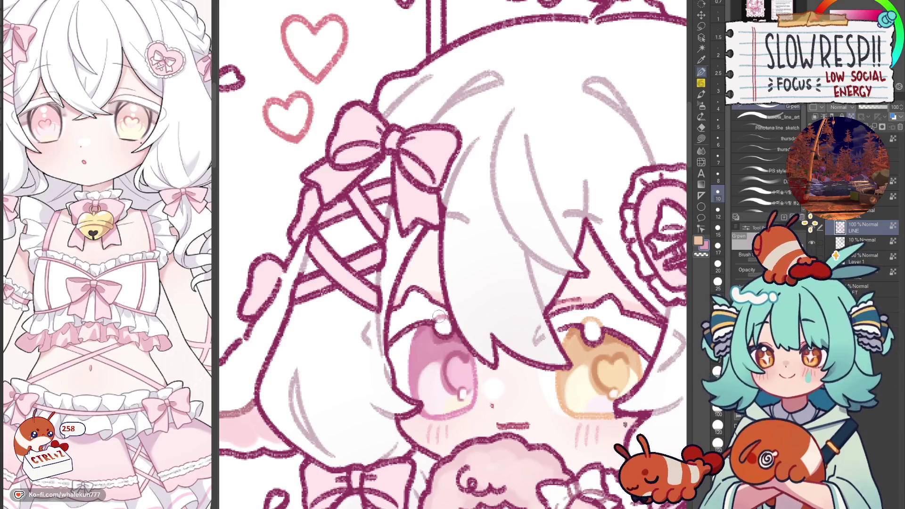
{"action": "scroll", "coordinate": [444, 311], "scroll_direction": "down", "scroll_amount": 5}
{"action": "scroll", "coordinate": [515, 280], "scroll_direction": "up", "scroll_amount": 6}
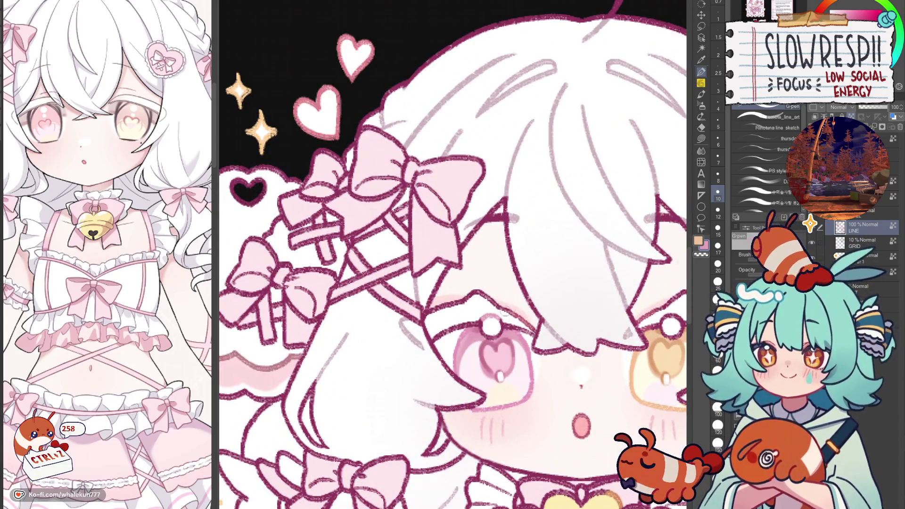
{"action": "left_click_drag", "start_coordinate": [495, 315], "coordinate": [560, 260]}
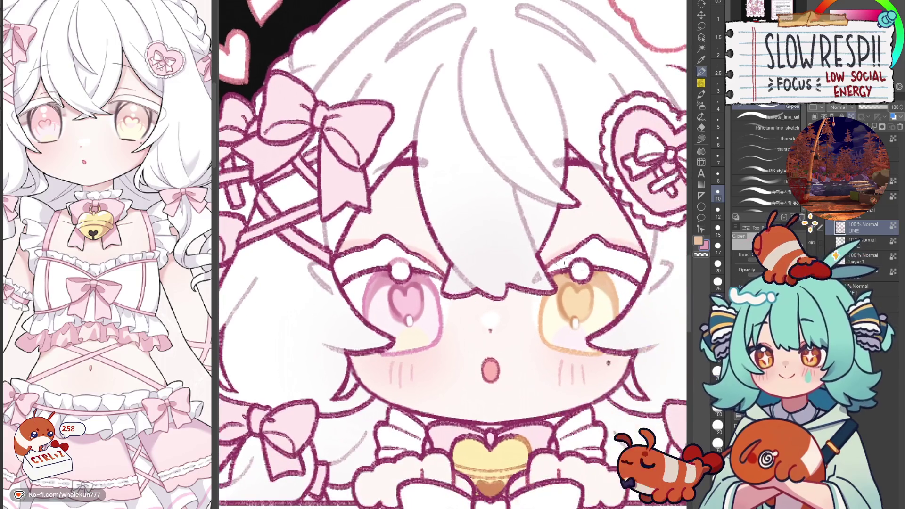
{"action": "scroll", "coordinate": [597, 241], "scroll_direction": "down", "scroll_amount": 5}
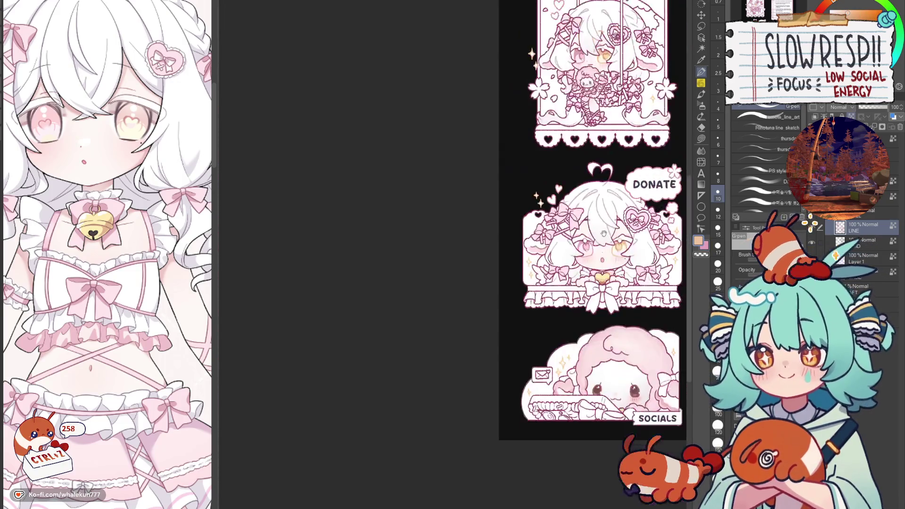
{"action": "scroll", "coordinate": [545, 318], "scroll_direction": "up", "scroll_amount": 1}
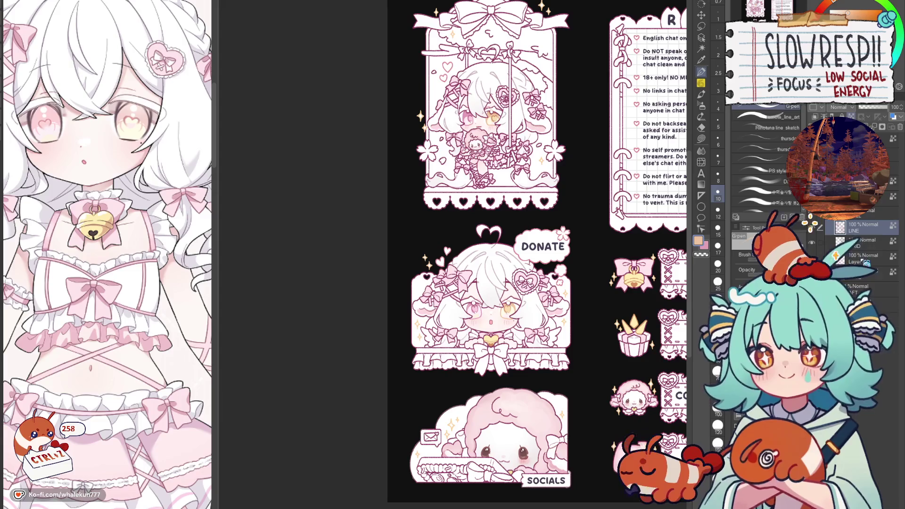
{"action": "scroll", "coordinate": [471, 286], "scroll_direction": "up", "scroll_amount": 3}
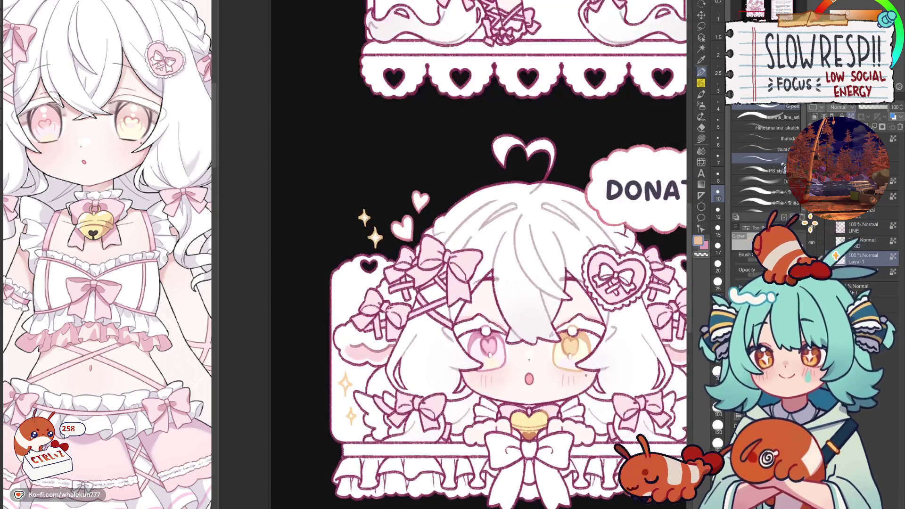
Switch to a different Sub Tool brush, try pink blush above the eye, then undo it and straighten the view.
{"action": "left_click", "coordinate": [786, 194]}
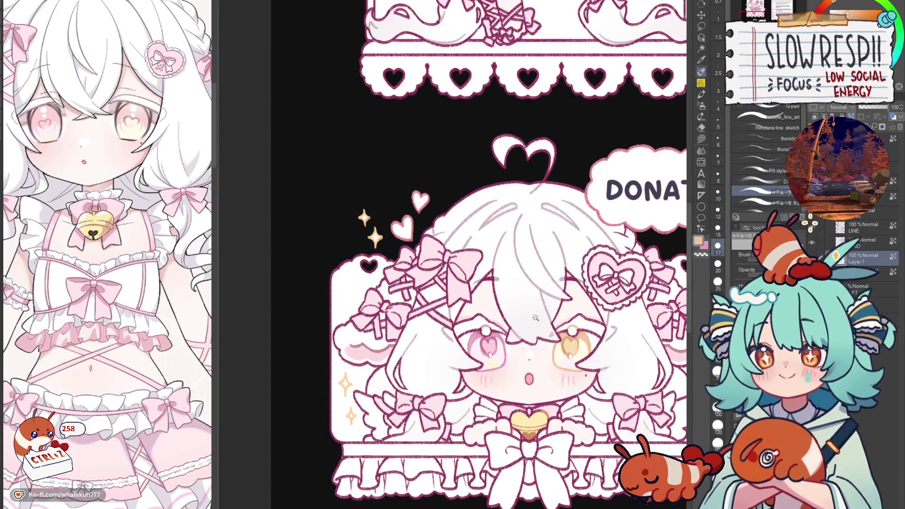
{"action": "scroll", "coordinate": [541, 315], "scroll_direction": "up", "scroll_amount": 4}
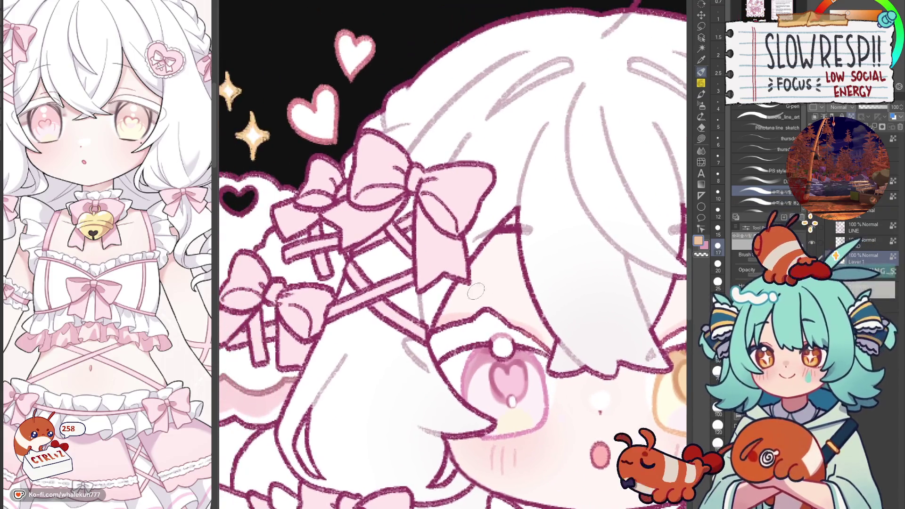
{"action": "mouse_move", "coordinate": [443, 342]}
{"action": "left_mouse_down"}
{"action": "mouse_move", "coordinate": [473, 330]}
{"action": "mouse_move", "coordinate": [462, 331]}
{"action": "left_mouse_up"}
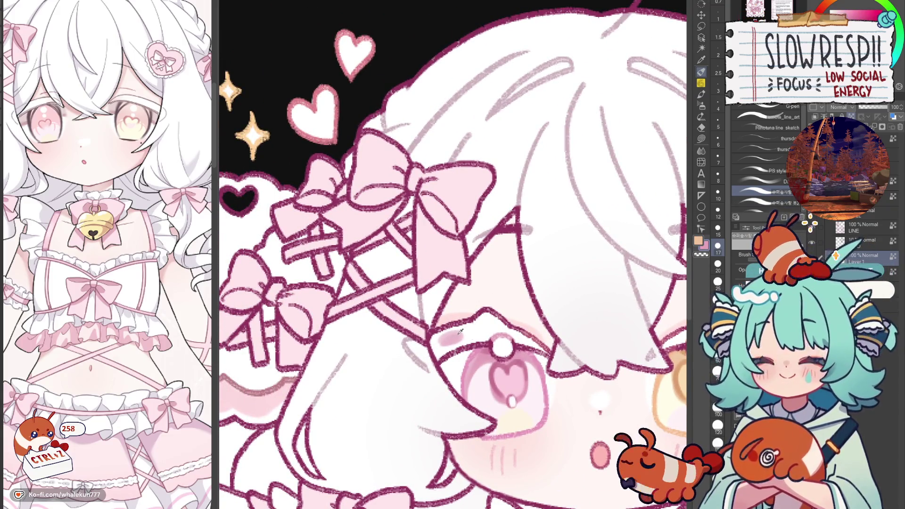
{"action": "key", "text": "ctrl+z"}
{"action": "key", "text": "ctrl+z"}
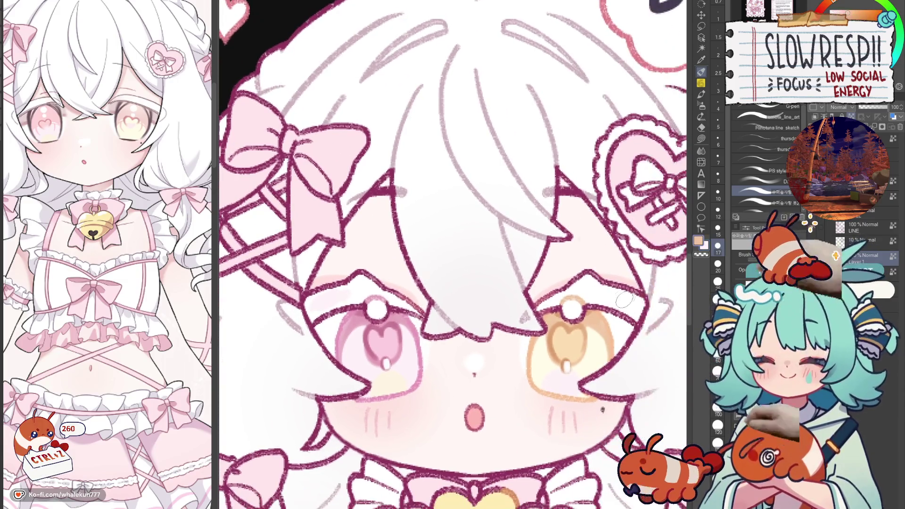
{"action": "key", "text": "ctrl+z"}
{"action": "key", "text": "ctrl+z"}
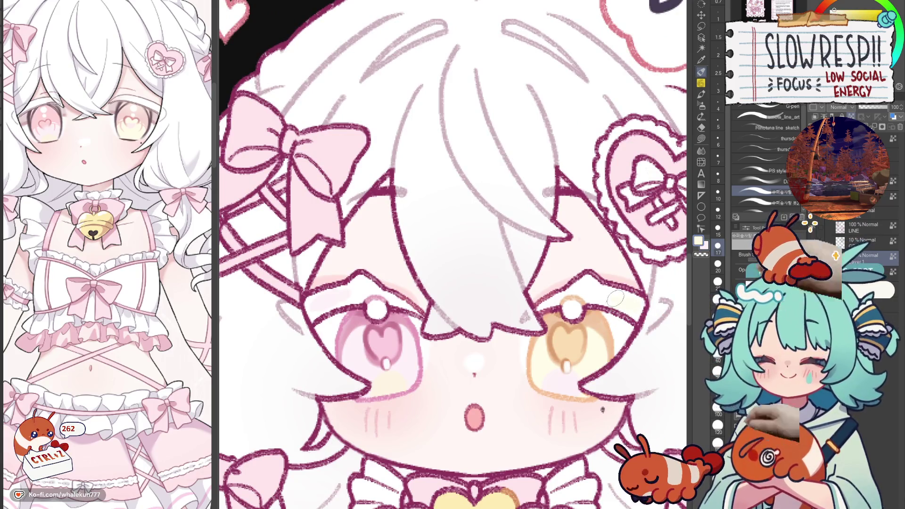
{"action": "scroll", "coordinate": [634, 306], "scroll_direction": "down", "scroll_amount": 5}
Zoom in and mirror the canvas view to check the swing character's face.
{"action": "scroll", "coordinate": [481, 302], "scroll_direction": "up", "scroll_amount": 6}
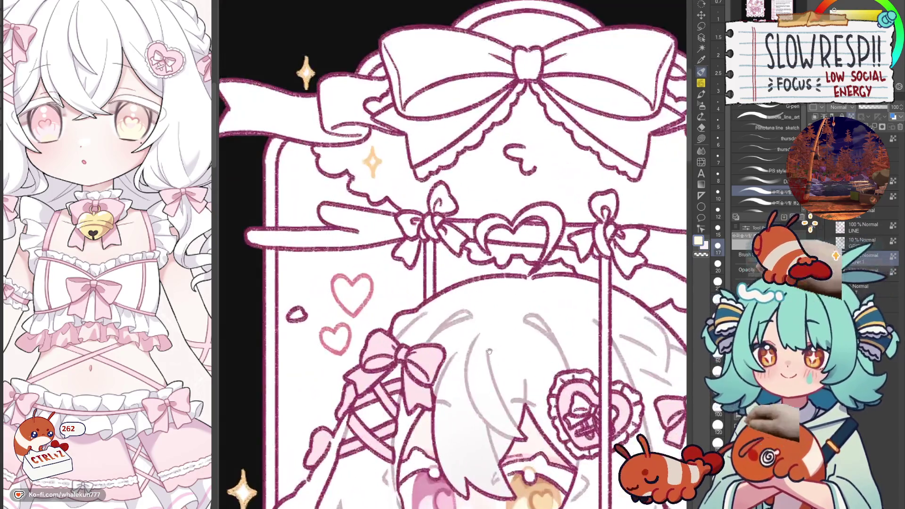
{"action": "scroll", "coordinate": [481, 301], "scroll_direction": "up", "scroll_amount": 1}
{"action": "scroll", "coordinate": [474, 297], "scroll_direction": "up", "scroll_amount": 2}
{"action": "scroll", "coordinate": [567, 308], "scroll_direction": "down", "scroll_amount": 5}
{"action": "scroll", "coordinate": [493, 244], "scroll_direction": "up", "scroll_amount": 3}
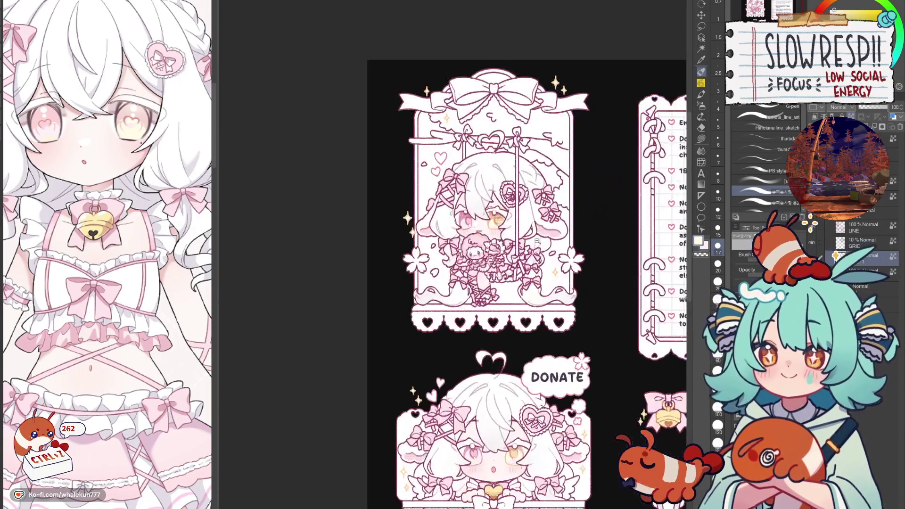
{"action": "key", "text": "h"}
{"action": "key", "text": "h"}
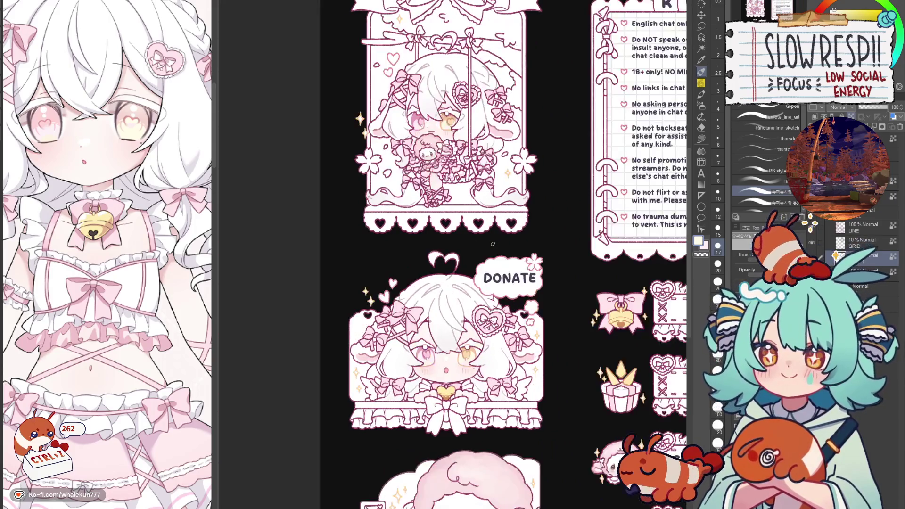
{"action": "scroll", "coordinate": [512, 342], "scroll_direction": "down", "scroll_amount": 5}
{"action": "scroll", "coordinate": [511, 342], "scroll_direction": "up", "scroll_amount": 5}
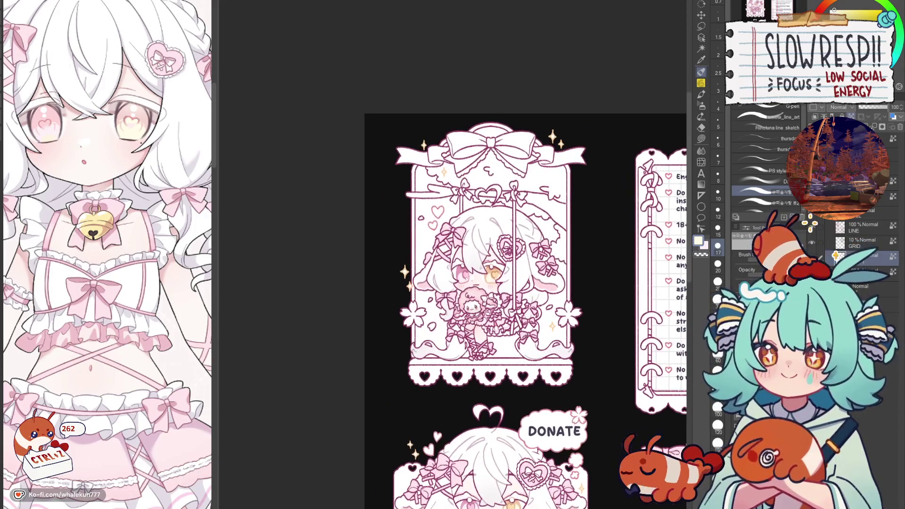
{"action": "scroll", "coordinate": [447, 263], "scroll_direction": "up", "scroll_amount": 5}
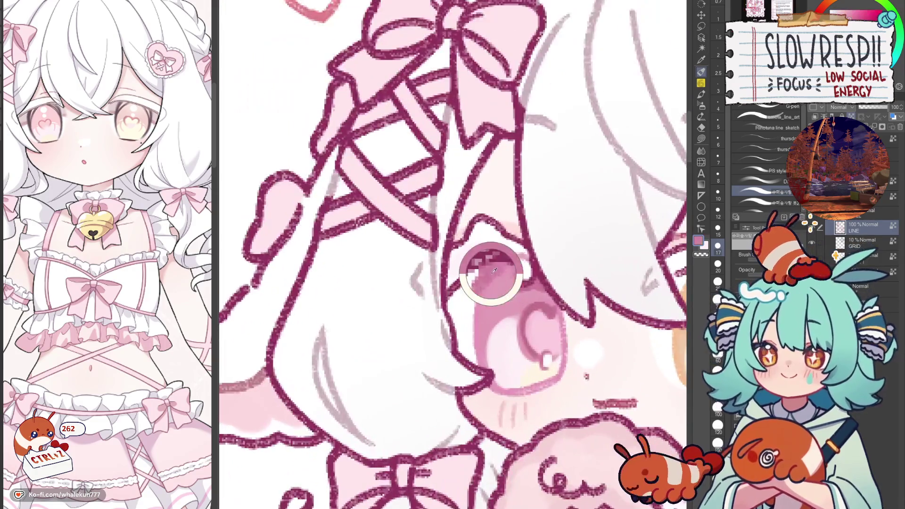
{"action": "scroll", "coordinate": [488, 277], "scroll_direction": "down", "scroll_amount": 2}
{"action": "scroll", "coordinate": [556, 277], "scroll_direction": "up", "scroll_amount": 2}
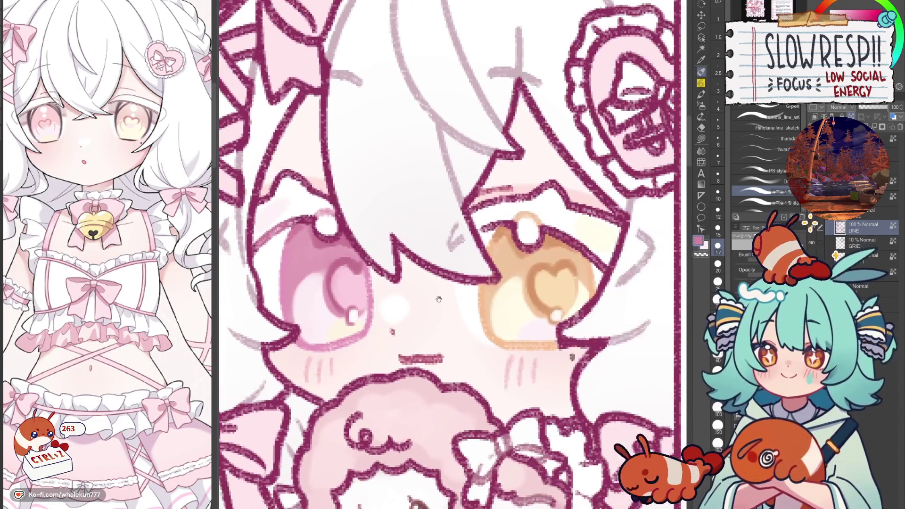
Undo the last strokes near the iris and bring the hearts and bow above the face into view.
{"action": "key", "text": "ctrl+z"}
{"action": "key", "text": "ctrl+z"}
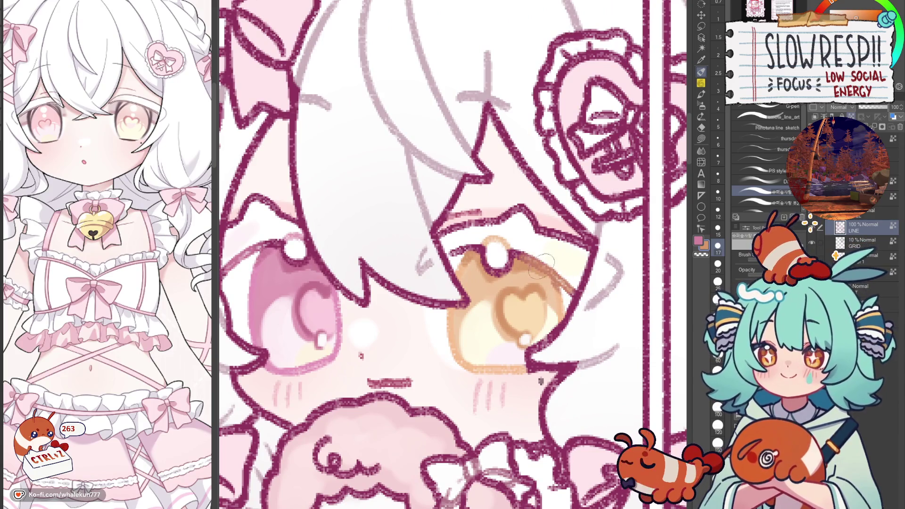
{"action": "scroll", "coordinate": [528, 283], "scroll_direction": "down", "scroll_amount": 5}
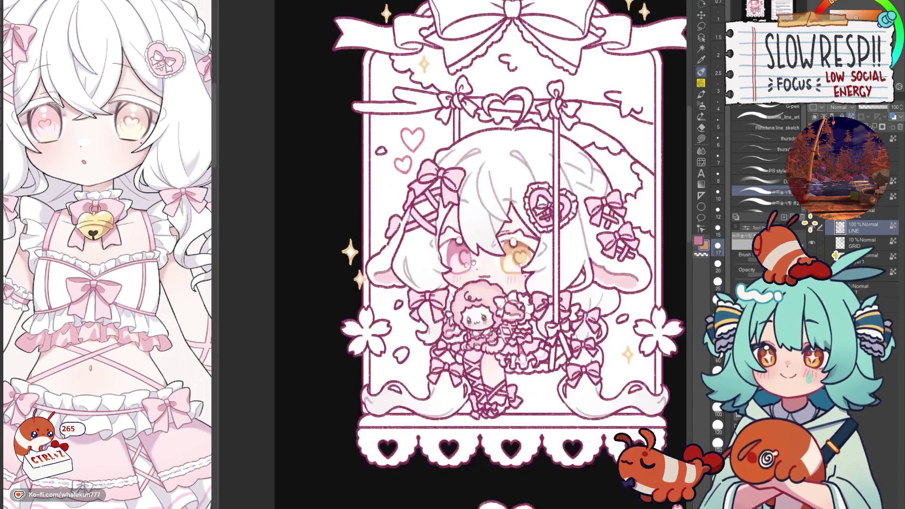
{"action": "scroll", "coordinate": [519, 296], "scroll_direction": "down", "scroll_amount": 6}
{"action": "scroll", "coordinate": [519, 296], "scroll_direction": "down", "scroll_amount": 3}
{"action": "scroll", "coordinate": [519, 296], "scroll_direction": "up", "scroll_amount": 5}
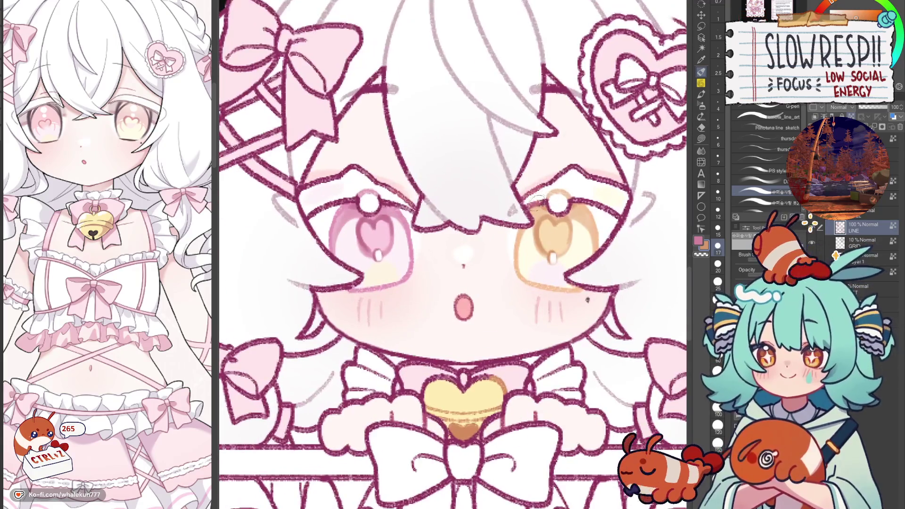
{"action": "left_click_drag", "start_coordinate": [591, 205], "coordinate": [684, 287]}
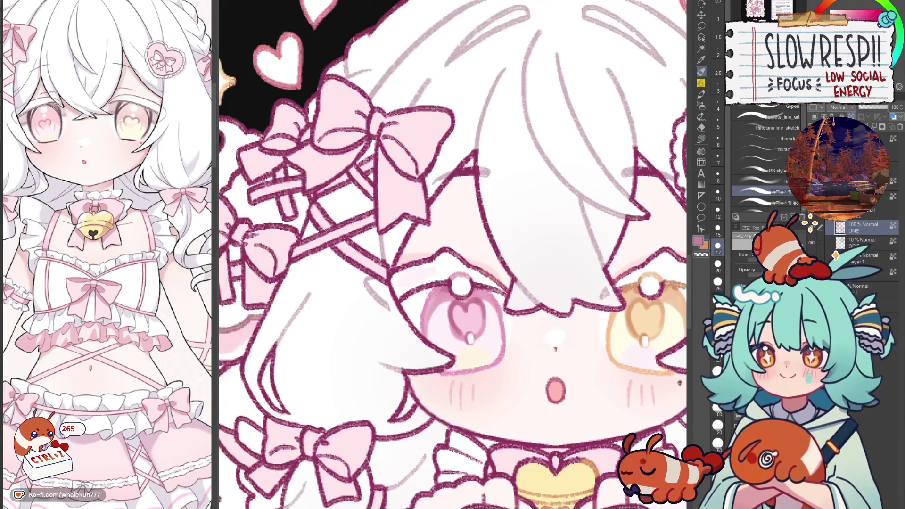
{"action": "scroll", "coordinate": [486, 283], "scroll_direction": "down", "scroll_amount": 6}
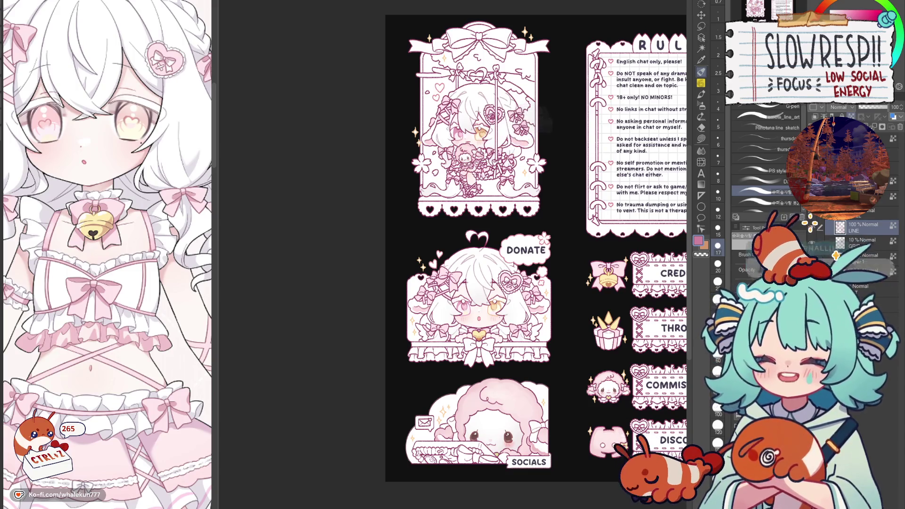
Pick the size-10 G-pen and zoom in on the top swing panel character.
{"action": "key", "text": "p"}
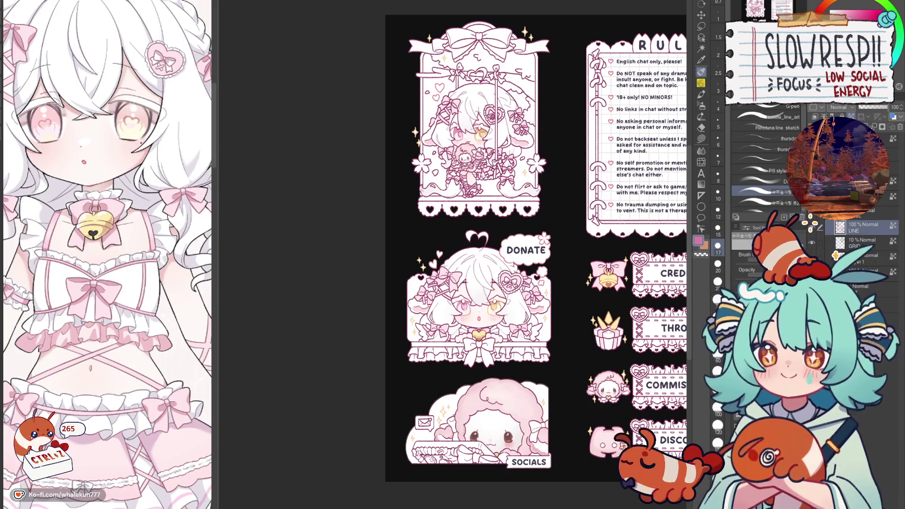
{"action": "left_click_drag", "start_coordinate": [413, 85], "coordinate": [446, 215]}
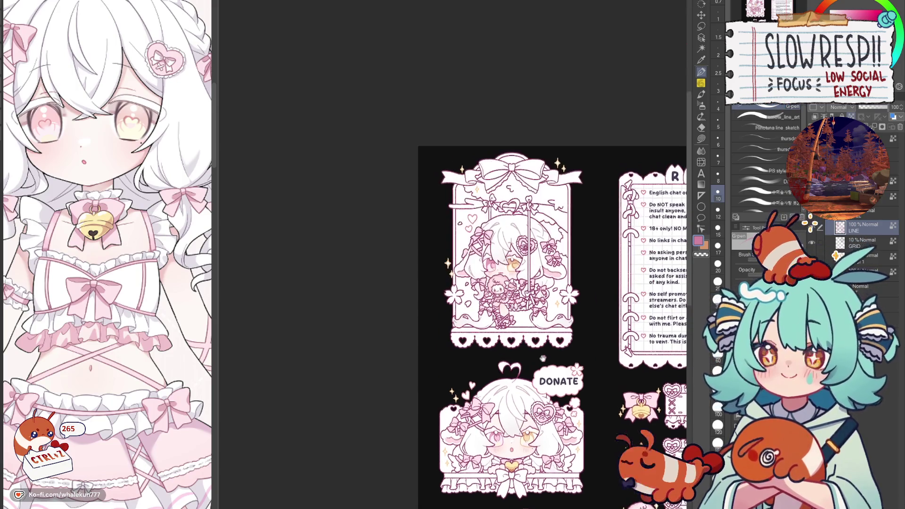
{"action": "scroll", "coordinate": [489, 231], "scroll_direction": "up", "scroll_amount": 5}
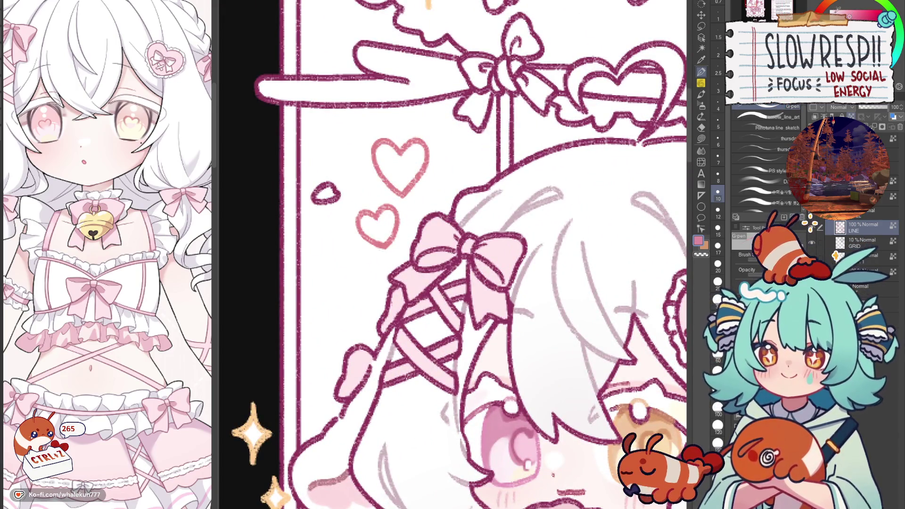
Paint a pink stroke across the hair bow at size 15, then shrink the brush to 12 and 8.
{"action": "key", "text": "bracketright"}
{"action": "key", "text": "bracketright"}
{"action": "mouse_move", "coordinate": [429, 250]}
{"action": "left_mouse_down"}
{"action": "mouse_move", "coordinate": [417, 257]}
{"action": "mouse_move", "coordinate": [458, 238]}
{"action": "mouse_move", "coordinate": [478, 243]}
{"action": "mouse_move", "coordinate": [497, 268]}
{"action": "mouse_move", "coordinate": [485, 276]}
{"action": "mouse_move", "coordinate": [494, 291]}
{"action": "left_mouse_up"}
{"action": "key", "text": "bracketleft"}
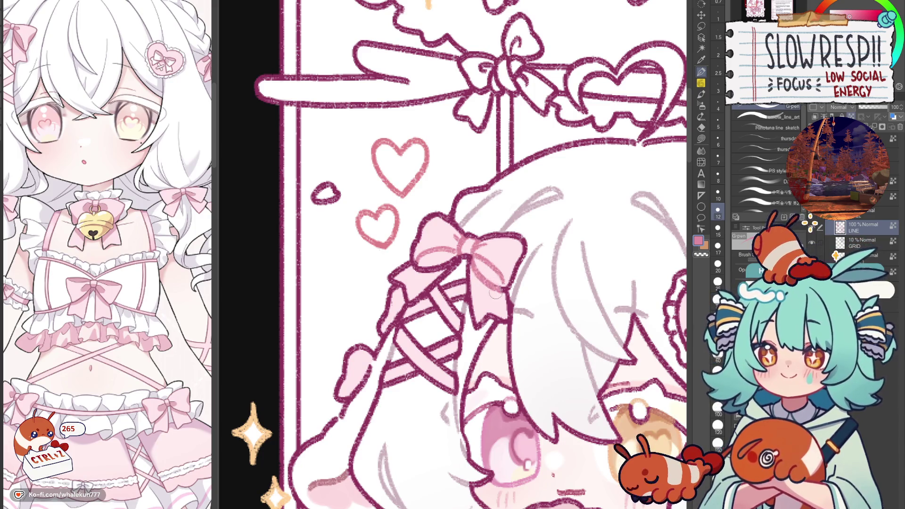
{"action": "scroll", "coordinate": [484, 183], "scroll_direction": "down", "scroll_amount": 5}
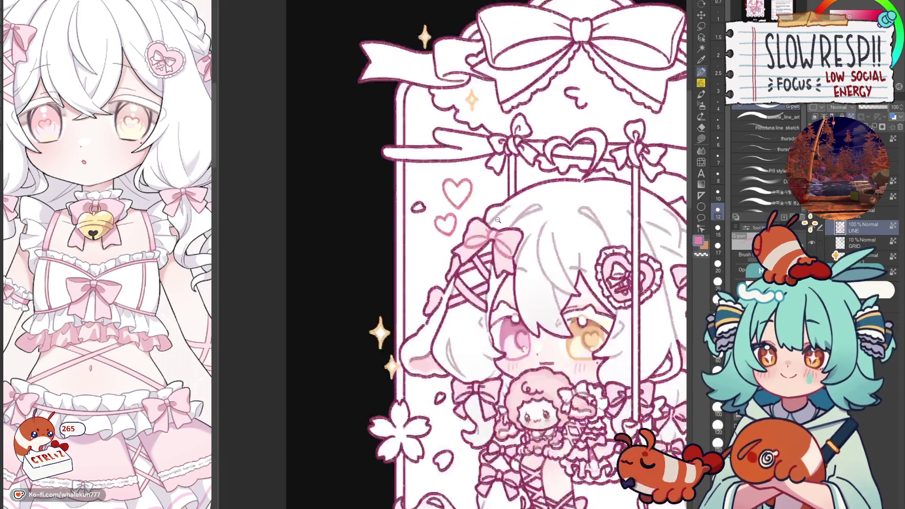
{"action": "scroll", "coordinate": [484, 183], "scroll_direction": "up", "scroll_amount": 5}
{"action": "key", "text": "bracketleft"}
{"action": "key", "text": "bracketleft"}
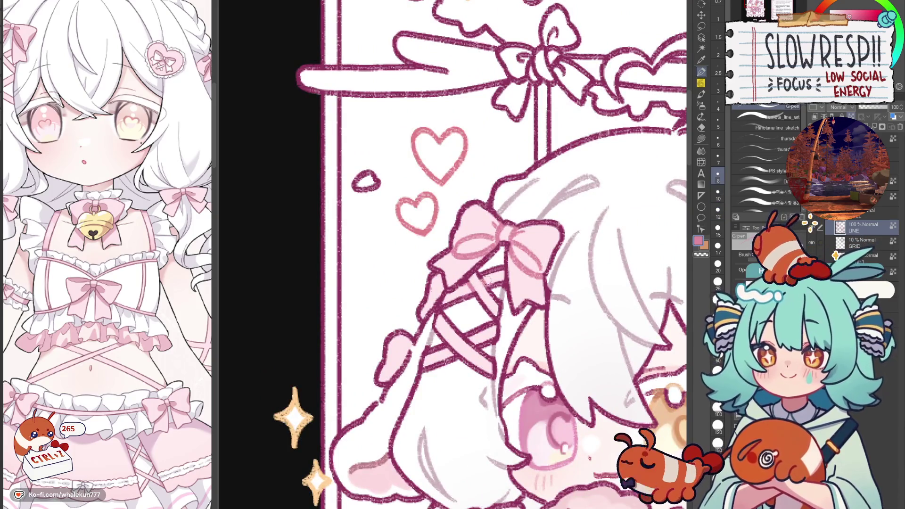
{"action": "scroll", "coordinate": [511, 272], "scroll_direction": "down", "scroll_amount": 5}
{"action": "scroll", "coordinate": [508, 273], "scroll_direction": "up", "scroll_amount": 5}
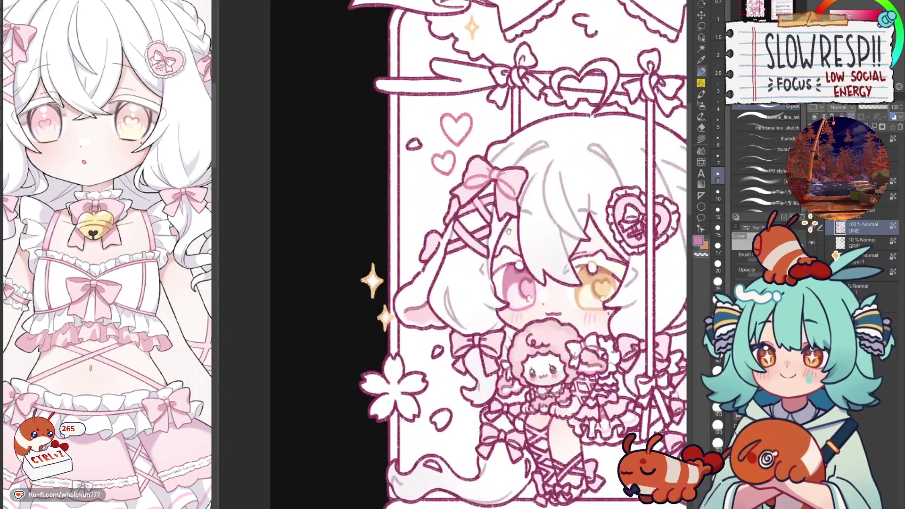
Undo the lighter pink shading on the bow and sample the light pink colour.
{"action": "key", "text": "ctrl+z"}
{"action": "key", "text": "ctrl+z"}
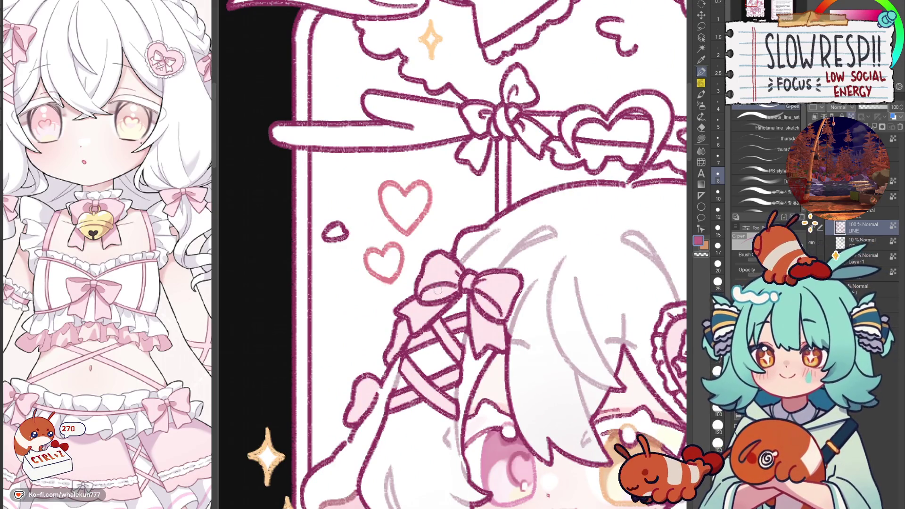
{"action": "left_click", "coordinate": [448, 271], "text": "alt"}
{"action": "key", "text": "ctrl+z"}
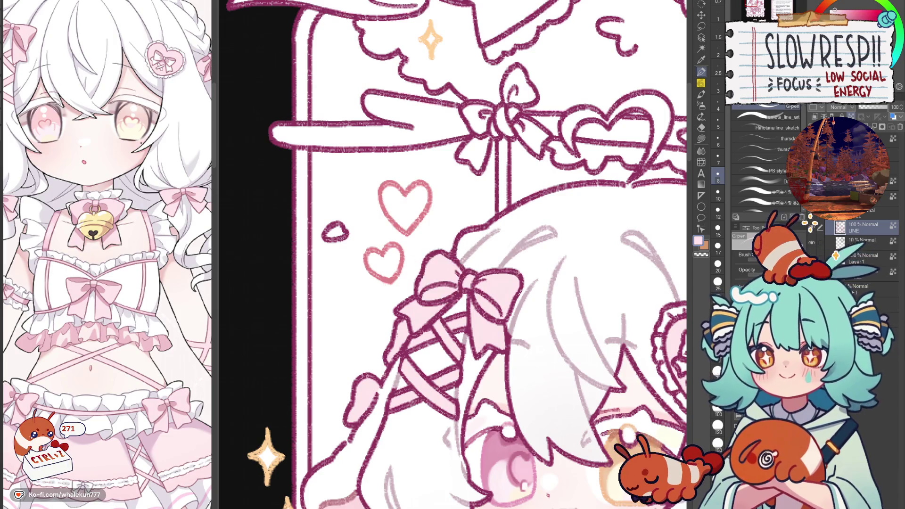
{"action": "key", "text": "ctrl+z"}
{"action": "key", "text": "bracketright"}
{"action": "key", "text": "bracketright"}
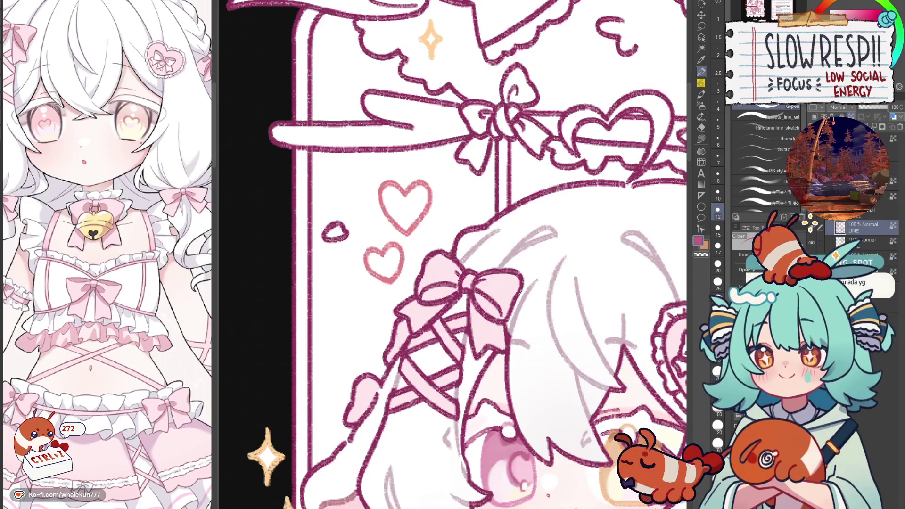
{"action": "key", "text": "ctrl+z"}
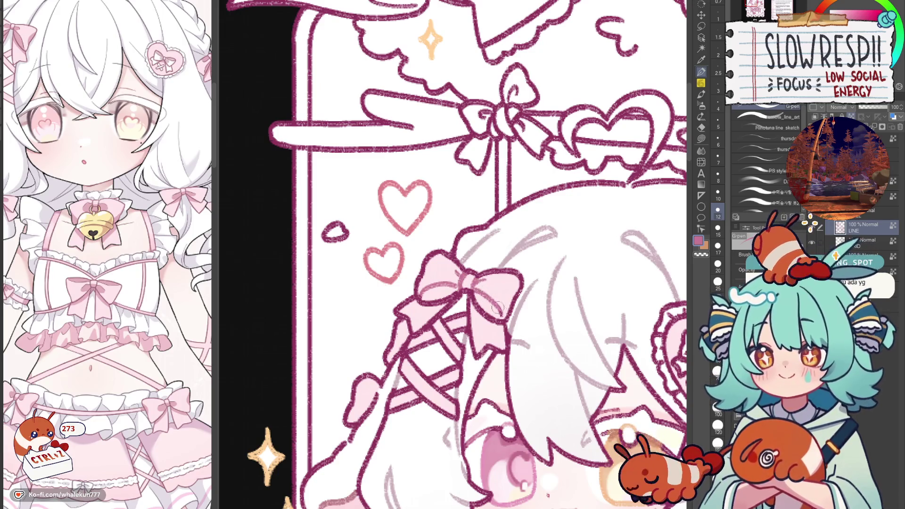
Set the brush size to 10 and pan over the face, doll and lower bows.
{"action": "left_click_drag", "start_coordinate": [447, 326], "coordinate": [516, 265]}
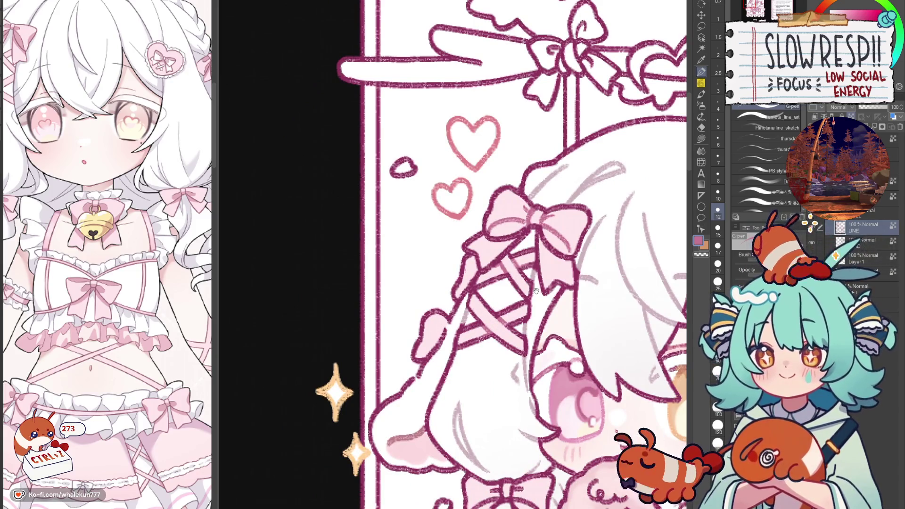
{"action": "scroll", "coordinate": [536, 291], "scroll_direction": "down", "scroll_amount": 3}
{"action": "scroll", "coordinate": [454, 261], "scroll_direction": "up", "scroll_amount": 3}
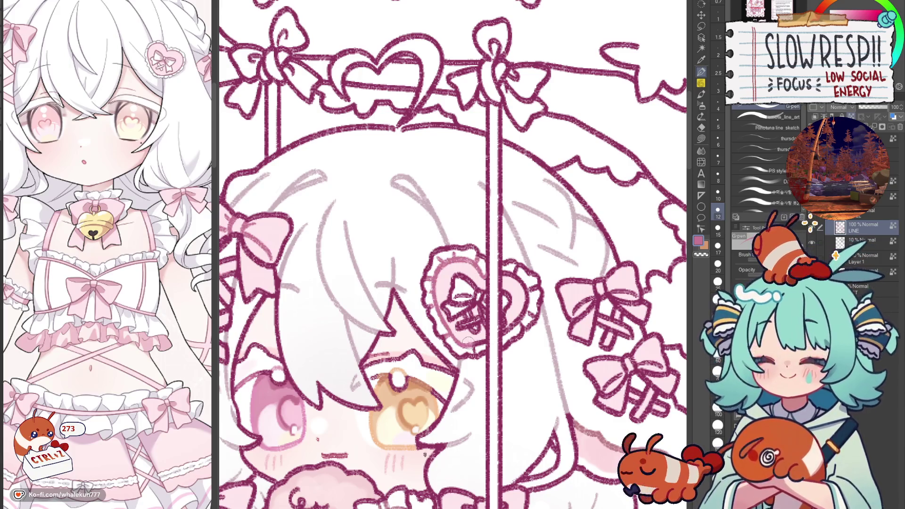
{"action": "key", "text": "bracketleft"}
{"action": "key", "text": "bracketleft"}
{"action": "key", "text": "bracketleft"}
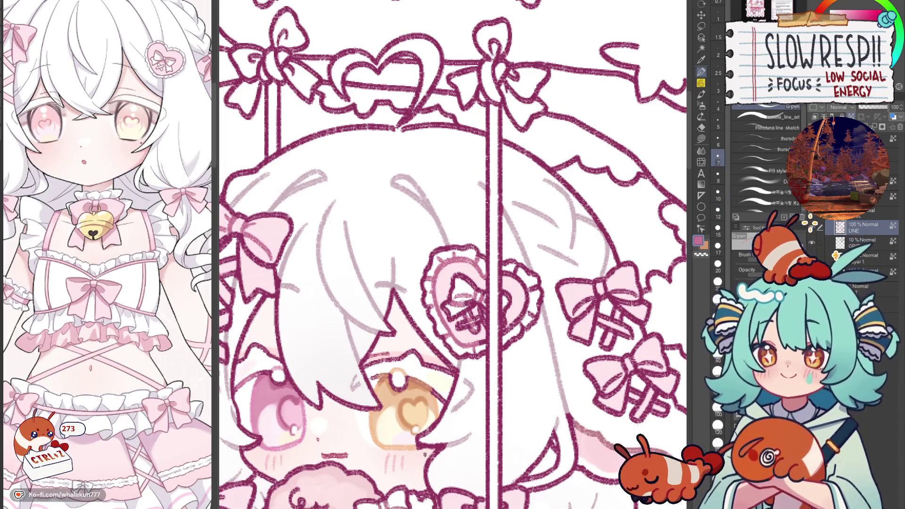
{"action": "key", "text": "bracketright"}
{"action": "key", "text": "bracketright"}
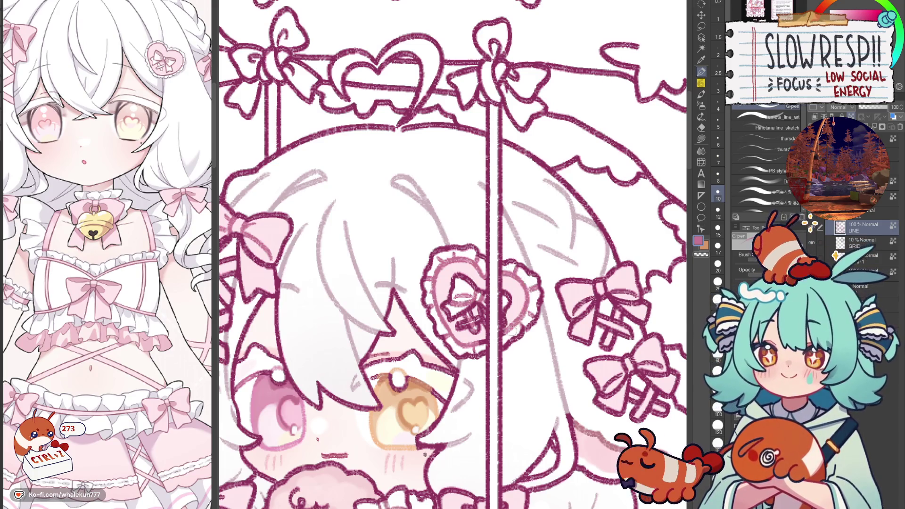
{"action": "mouse_move", "coordinate": [515, 358]}
{"action": "left_mouse_down"}
{"action": "mouse_move", "coordinate": [500, 217]}
{"action": "mouse_move", "coordinate": [485, 287]}
{"action": "left_mouse_up"}
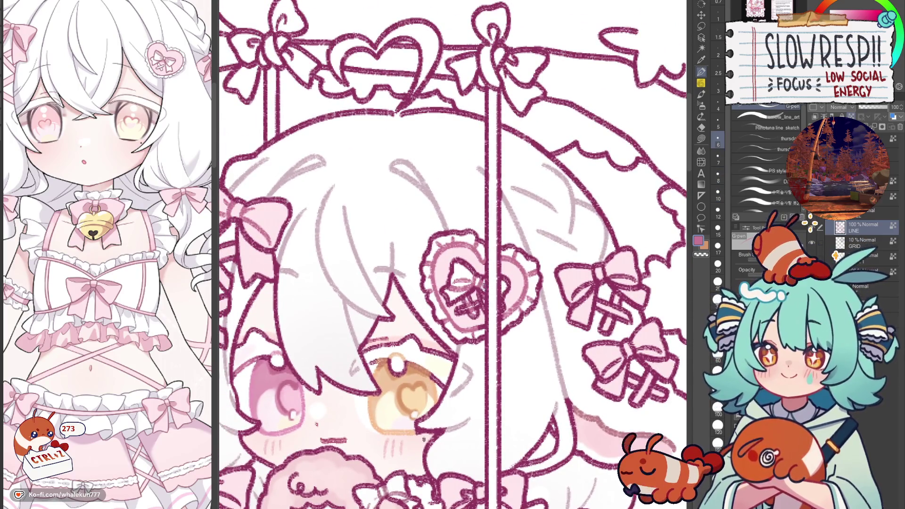
{"action": "left_click_drag", "start_coordinate": [536, 401], "coordinate": [519, 238]}
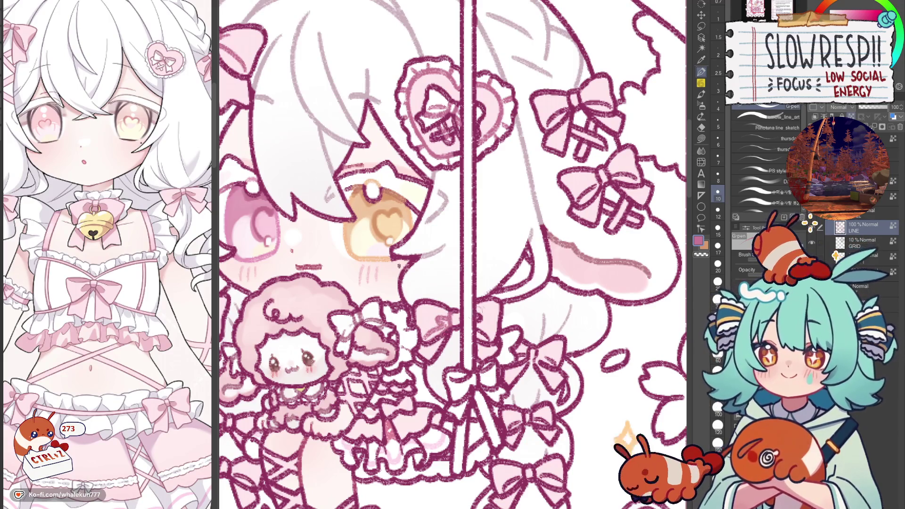
{"action": "scroll", "coordinate": [486, 336], "scroll_direction": "down", "scroll_amount": 5}
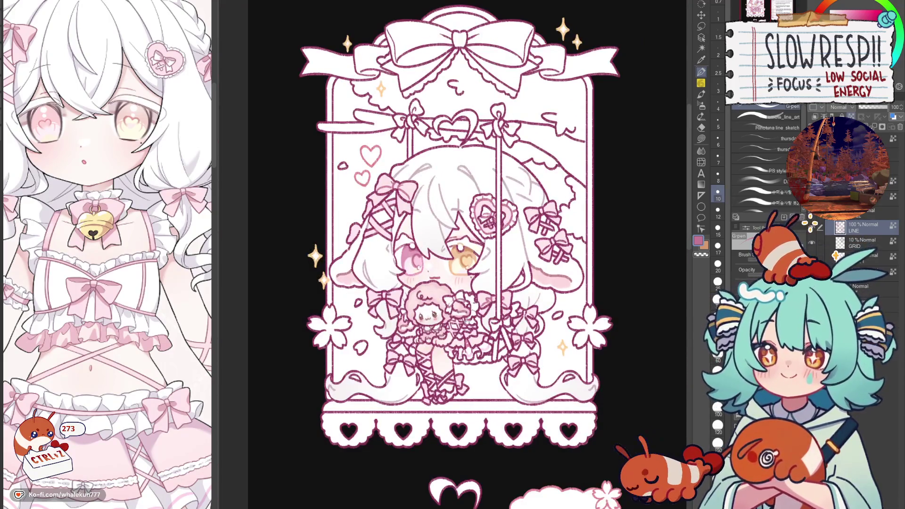
Undo the last stroke and flip the canvas view back and forth to check the drawing.
{"action": "scroll", "coordinate": [468, 319], "scroll_direction": "up", "scroll_amount": 5}
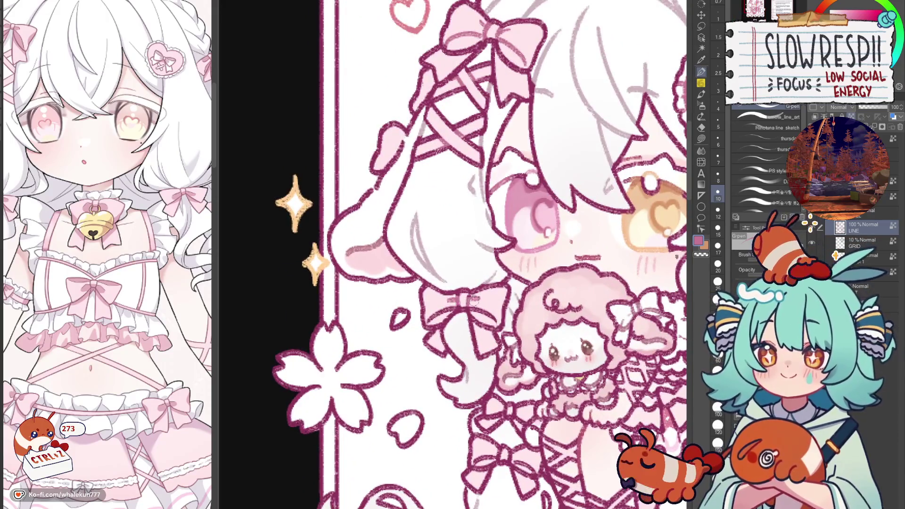
{"action": "key", "text": "ctrl+z"}
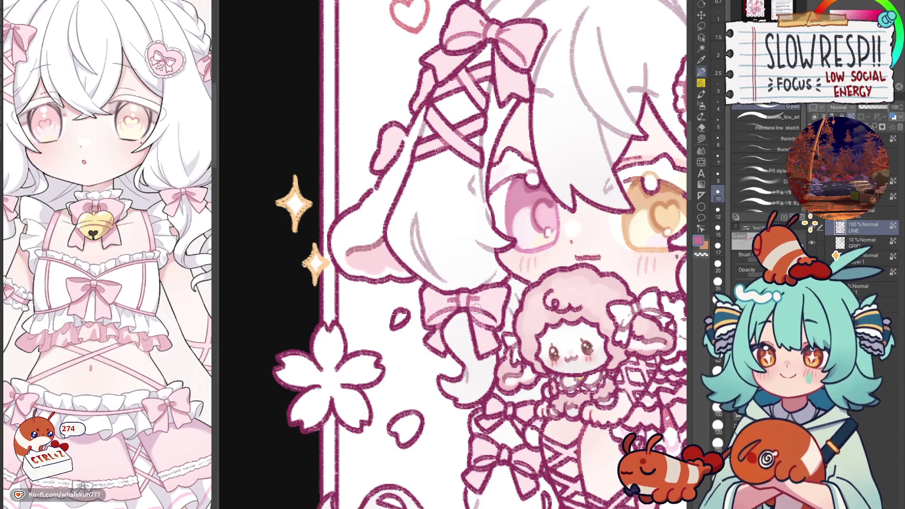
{"action": "key", "text": "h"}
{"action": "key", "text": "h"}
{"action": "scroll", "coordinate": [491, 321], "scroll_direction": "down", "scroll_amount": 3}
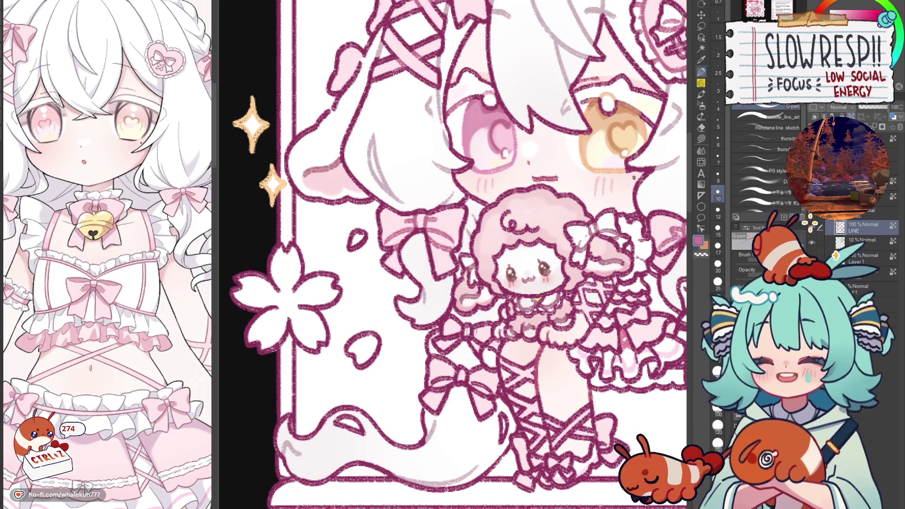
{"action": "scroll", "coordinate": [472, 332], "scroll_direction": "down", "scroll_amount": 2}
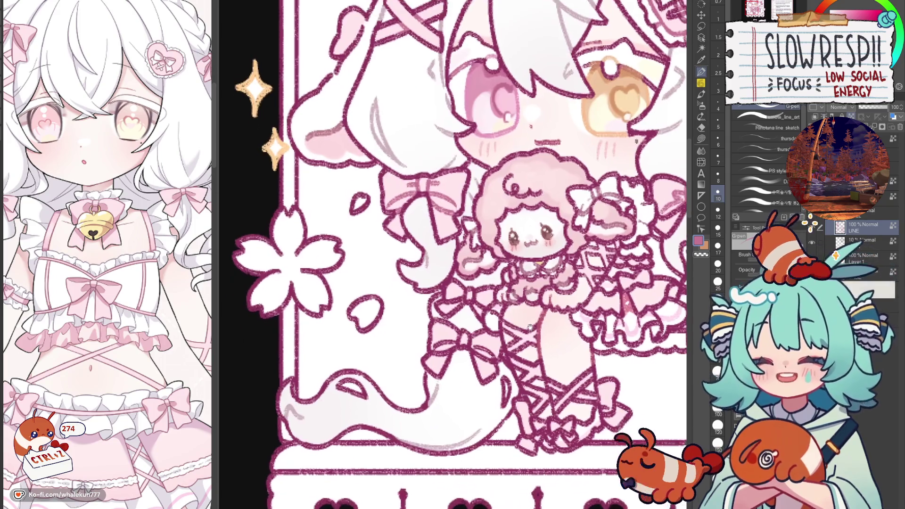
{"action": "key", "text": "h"}
{"action": "key", "text": "h"}
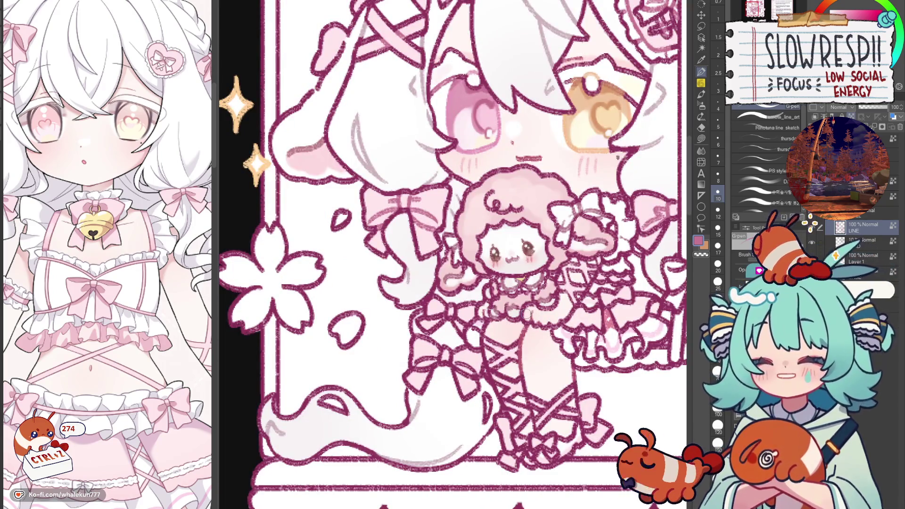
{"action": "scroll", "coordinate": [569, 420], "scroll_direction": "down", "scroll_amount": 2}
{"action": "key", "text": "h"}
{"action": "key", "text": "h"}
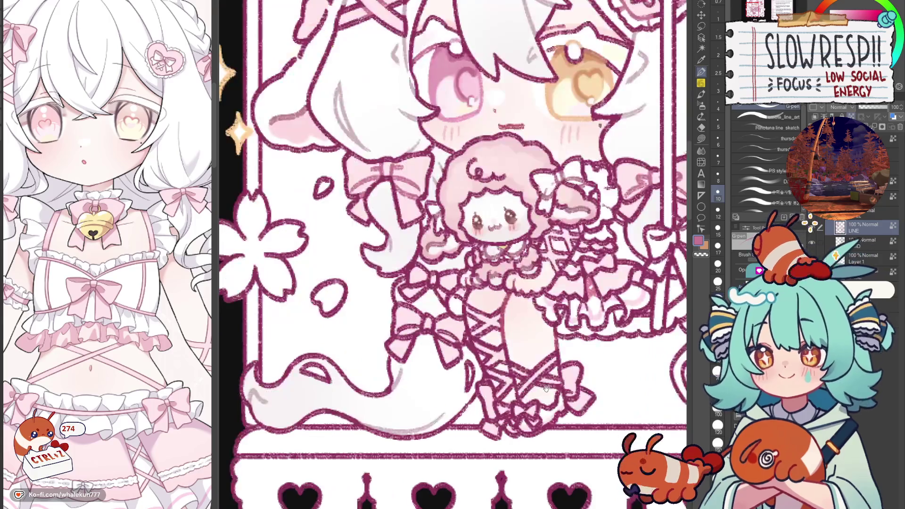
Bring the lower swing panel into view and switch to the pencil brush.
{"action": "scroll", "coordinate": [438, 325], "scroll_direction": "up", "scroll_amount": 3}
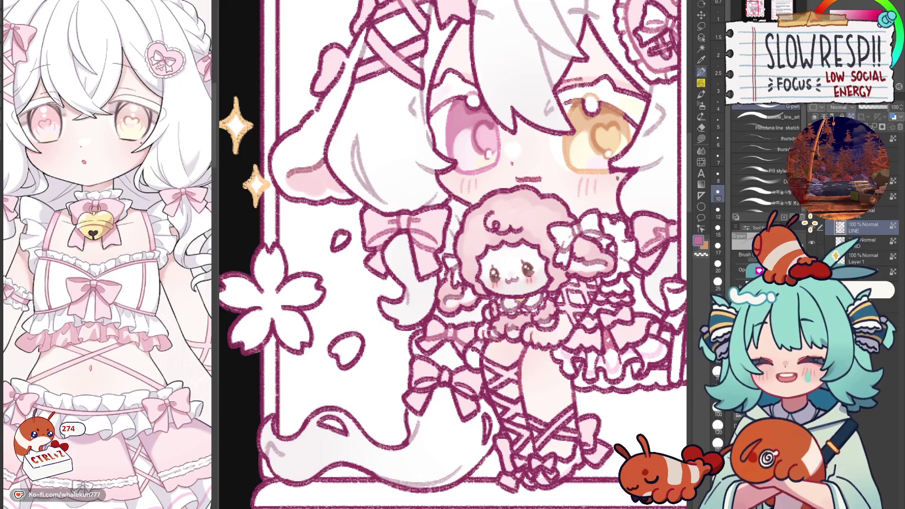
{"action": "scroll", "coordinate": [464, 333], "scroll_direction": "down", "scroll_amount": 1}
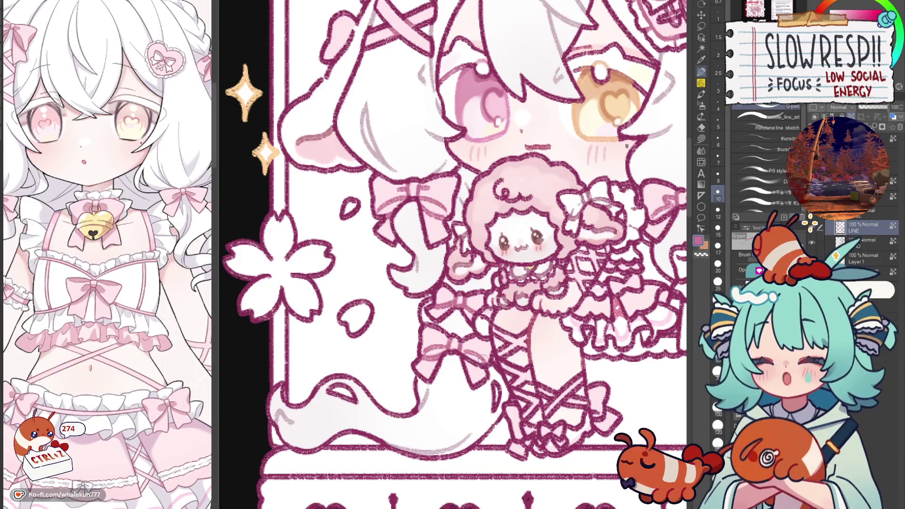
{"action": "left_click_drag", "start_coordinate": [479, 367], "coordinate": [465, 288]}
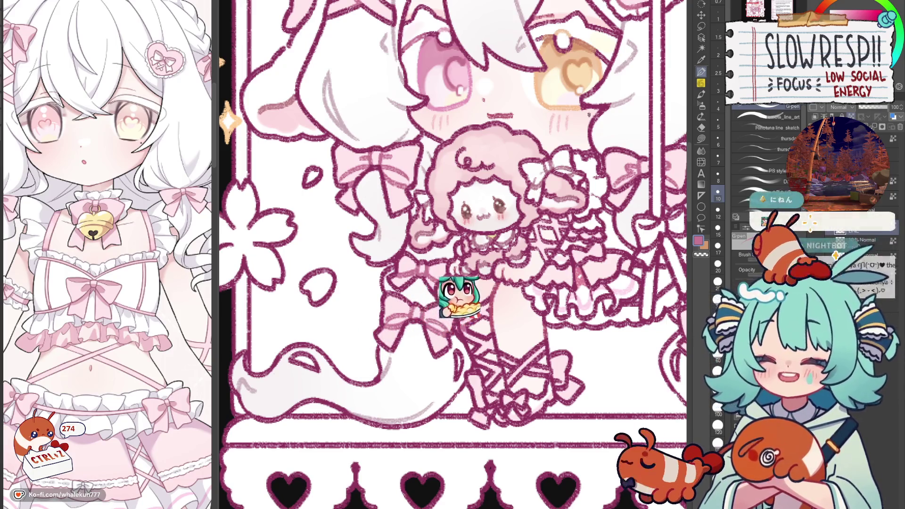
{"action": "key", "text": "p"}
{"action": "key", "text": "p"}
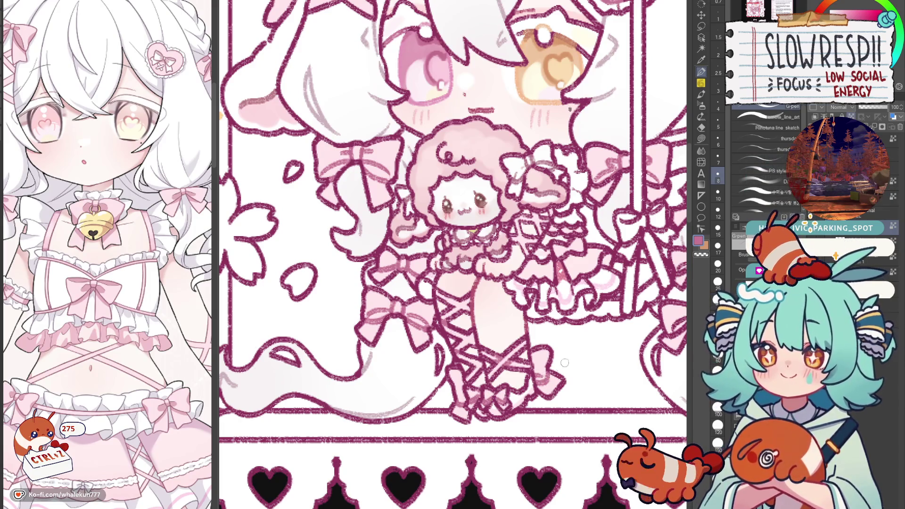
{"action": "left_click_drag", "start_coordinate": [559, 367], "coordinate": [465, 433]}
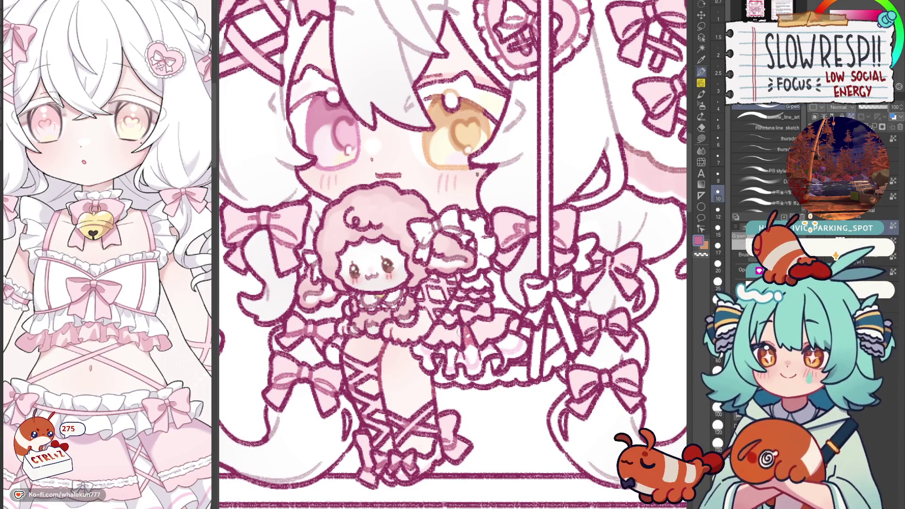
{"action": "scroll", "coordinate": [486, 295], "scroll_direction": "up", "scroll_amount": 3}
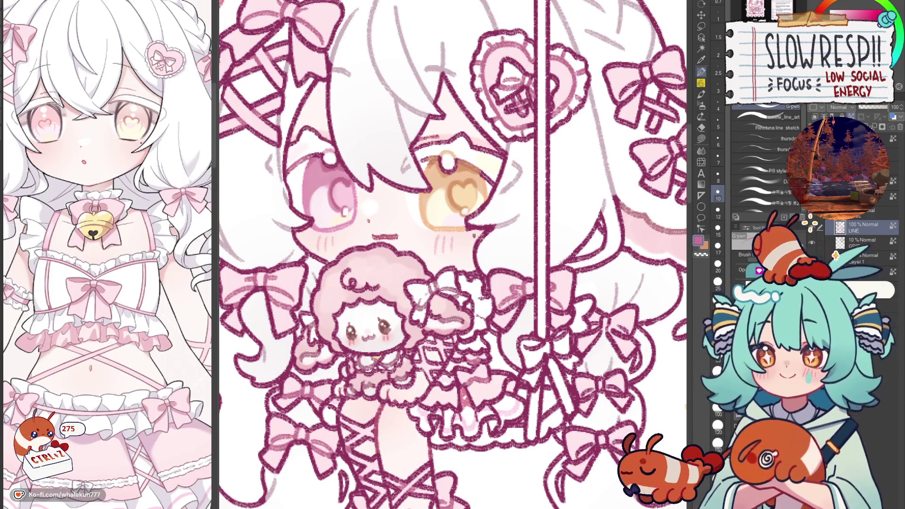
{"action": "left_click_drag", "start_coordinate": [579, 301], "coordinate": [528, 278]}
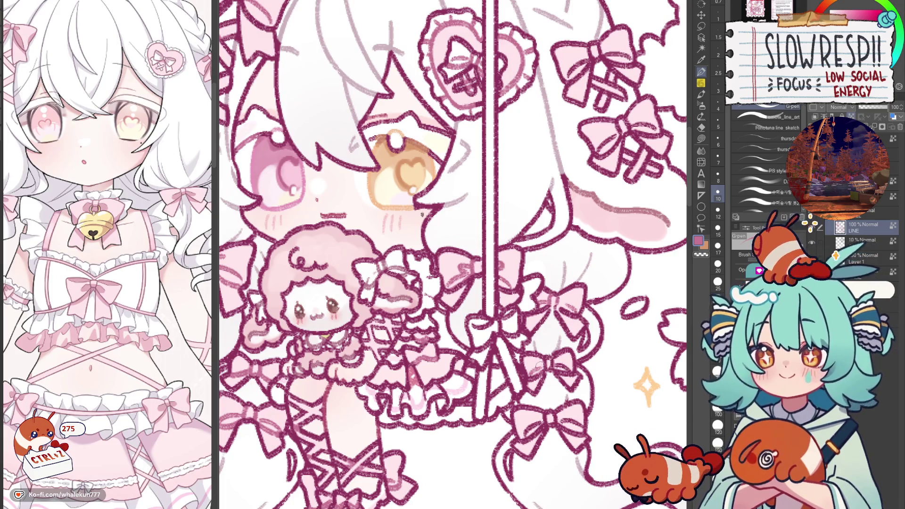
{"action": "scroll", "coordinate": [538, 344], "scroll_direction": "down", "scroll_amount": 3}
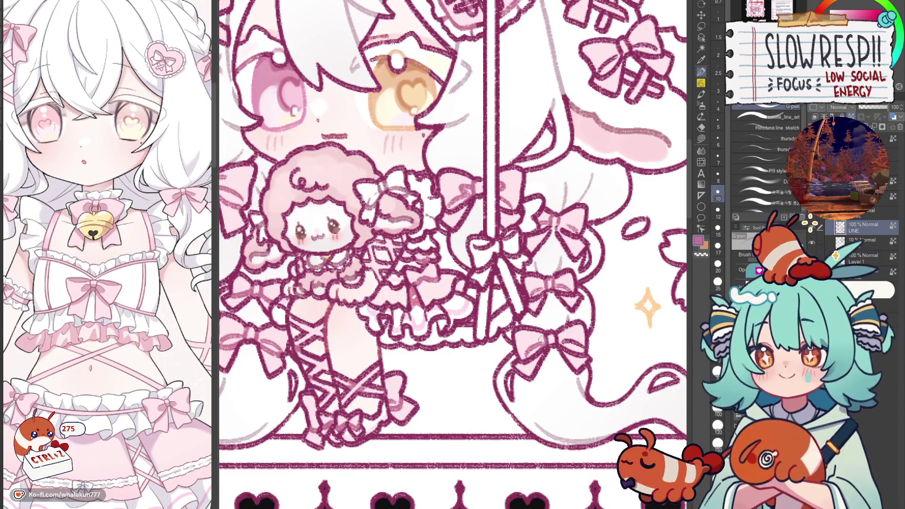
{"action": "scroll", "coordinate": [562, 336], "scroll_direction": "up", "scroll_amount": 8}
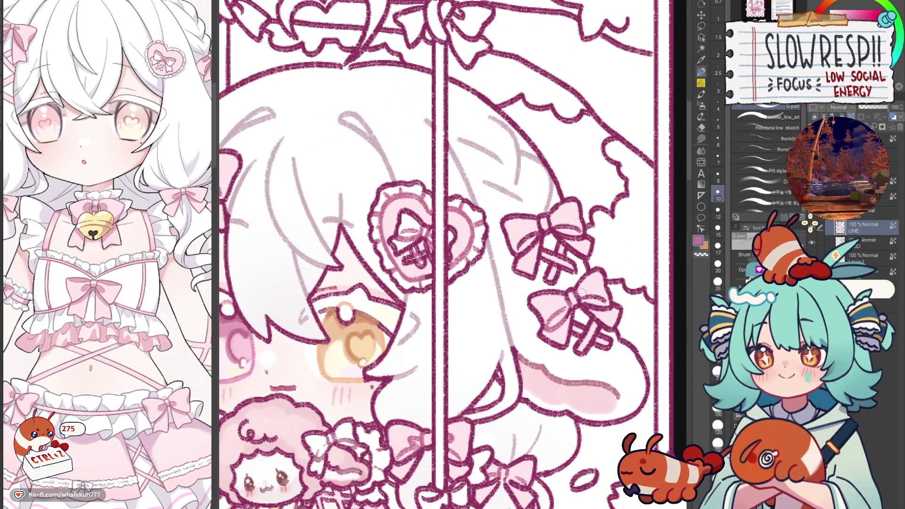
{"action": "key", "text": "ctrl+0"}
{"action": "scroll", "coordinate": [585, 293], "scroll_direction": "up", "scroll_amount": 5}
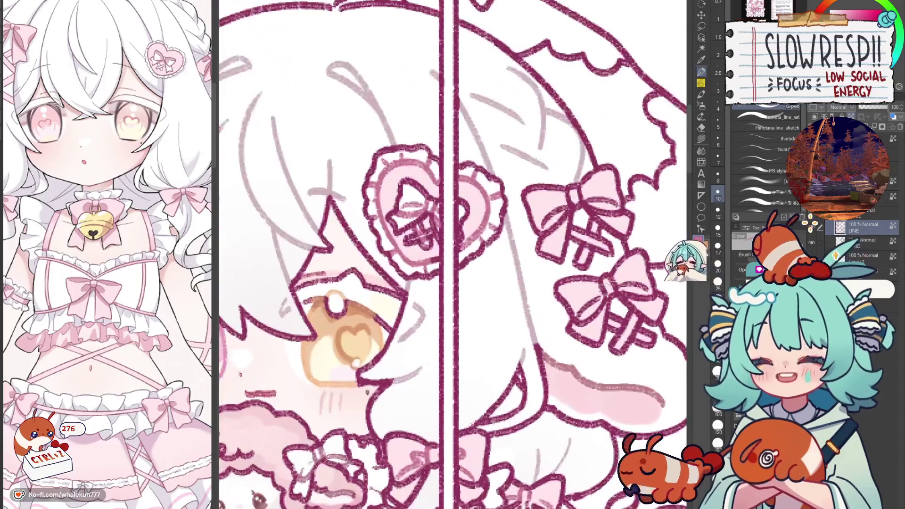
{"action": "scroll", "coordinate": [603, 290], "scroll_direction": "down", "scroll_amount": 2}
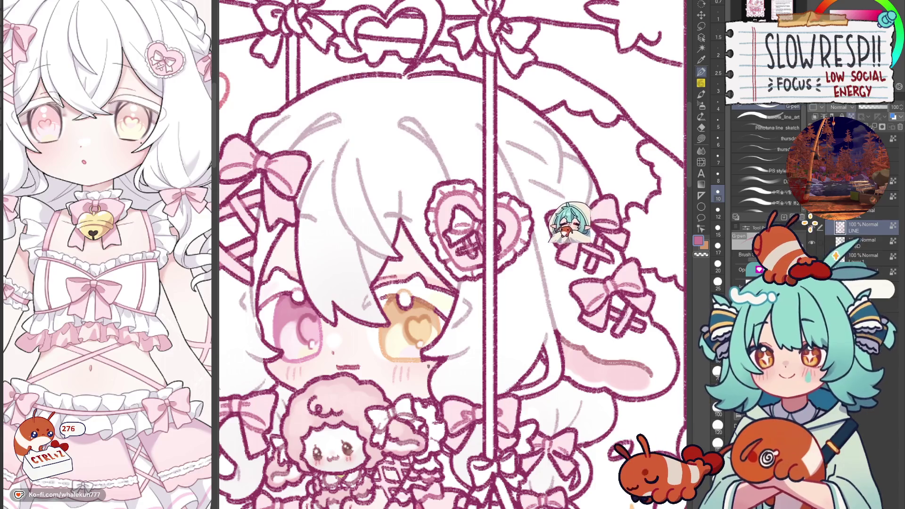
{"action": "scroll", "coordinate": [537, 212], "scroll_direction": "up", "scroll_amount": 2}
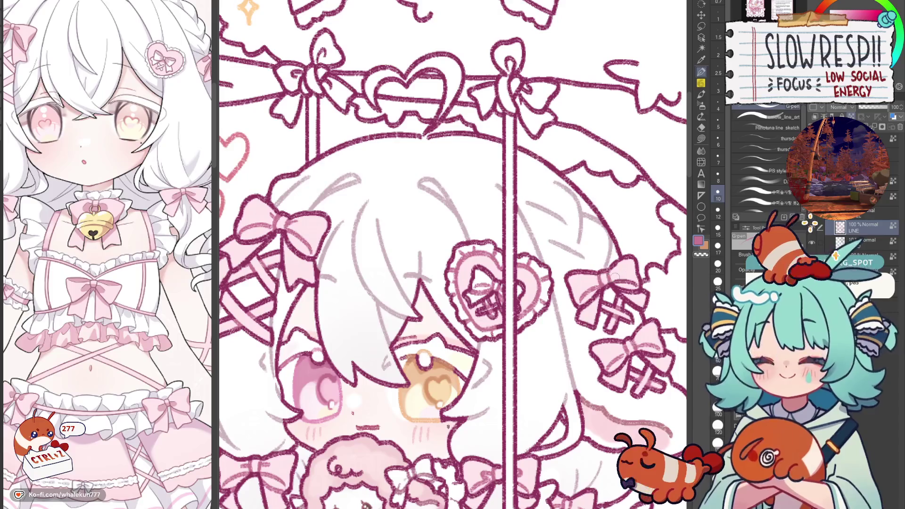
{"action": "scroll", "coordinate": [621, 278], "scroll_direction": "down", "scroll_amount": 5}
{"action": "scroll", "coordinate": [586, 303], "scroll_direction": "up", "scroll_amount": 2}
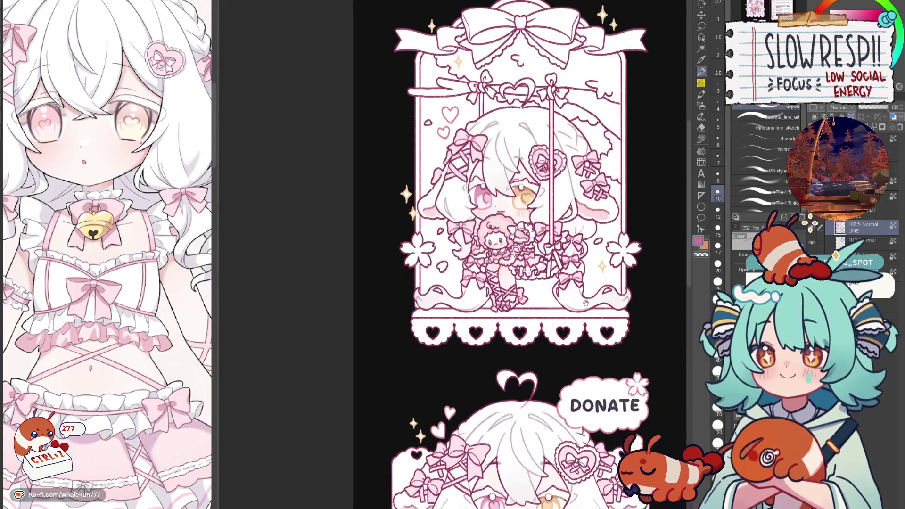
Pick the pale pink from the swing panel artwork and undo the stray mark.
{"action": "scroll", "coordinate": [586, 303], "scroll_direction": "up", "scroll_amount": 3}
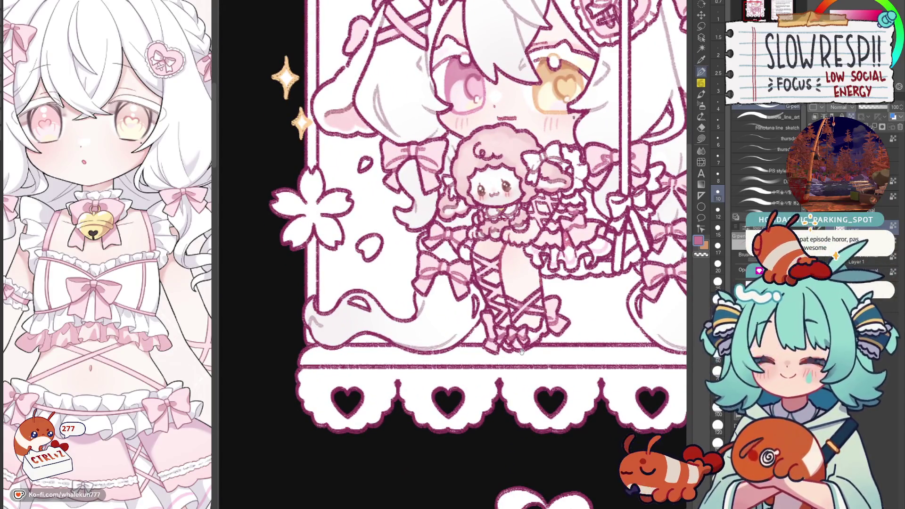
{"action": "scroll", "coordinate": [526, 415], "scroll_direction": "down", "scroll_amount": 4}
{"action": "scroll", "coordinate": [501, 354], "scroll_direction": "up", "scroll_amount": 2}
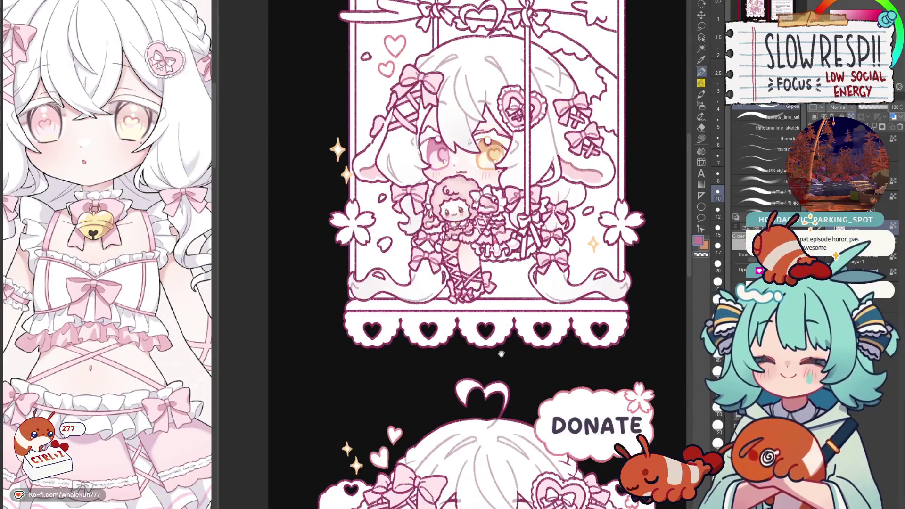
{"action": "scroll", "coordinate": [508, 313], "scroll_direction": "up", "scroll_amount": 3}
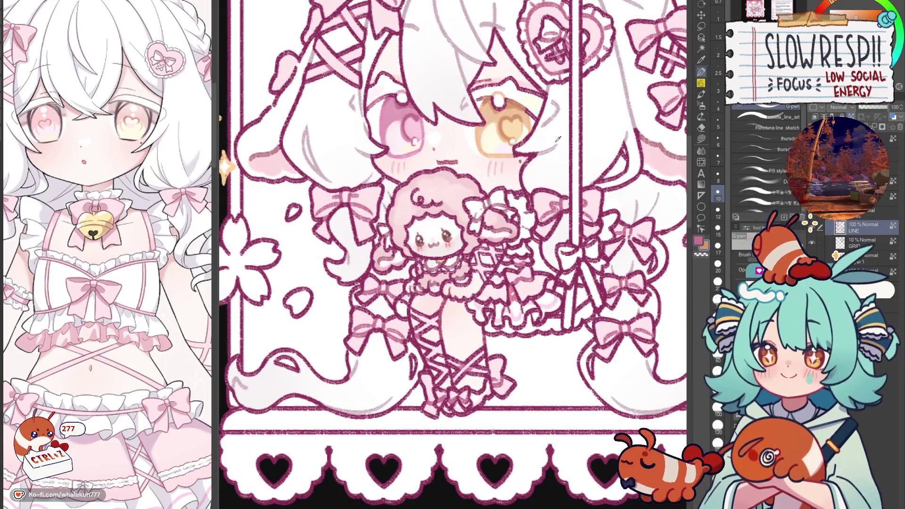
{"action": "left_click", "coordinate": [551, 120], "text": "alt"}
{"action": "key", "text": "ctrl+z"}
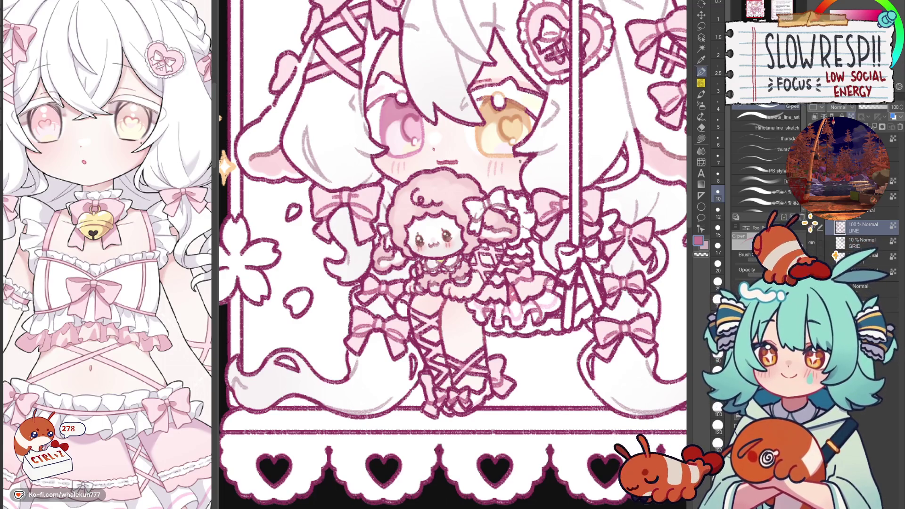
Pan and zoom across the swing panel over to the DONATE panel.
{"action": "mouse_move", "coordinate": [488, 281]}
{"action": "left_mouse_down"}
{"action": "mouse_move", "coordinate": [535, 311]}
{"action": "mouse_move", "coordinate": [534, 298]}
{"action": "left_mouse_up"}
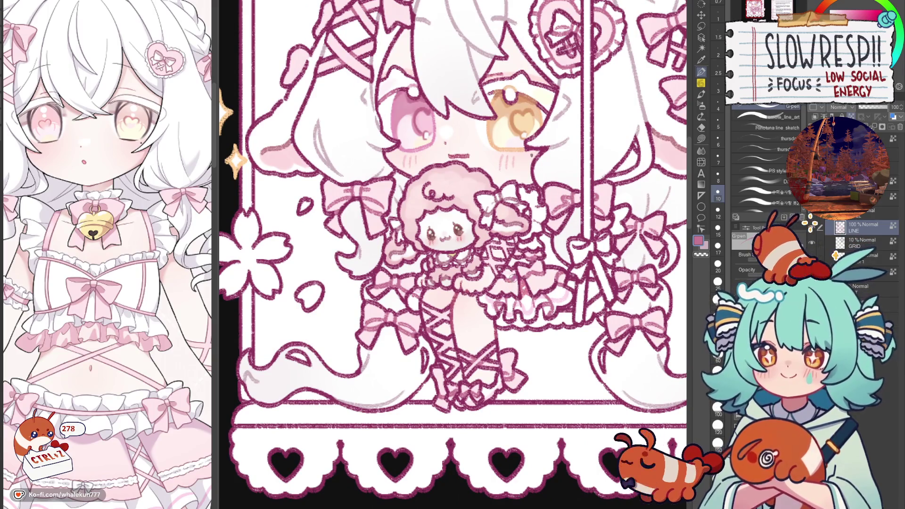
{"action": "scroll", "coordinate": [550, 350], "scroll_direction": "down", "scroll_amount": 5}
{"action": "left_click_drag", "start_coordinate": [550, 349], "coordinate": [542, 274]}
{"action": "scroll", "coordinate": [535, 308], "scroll_direction": "up", "scroll_amount": 6}
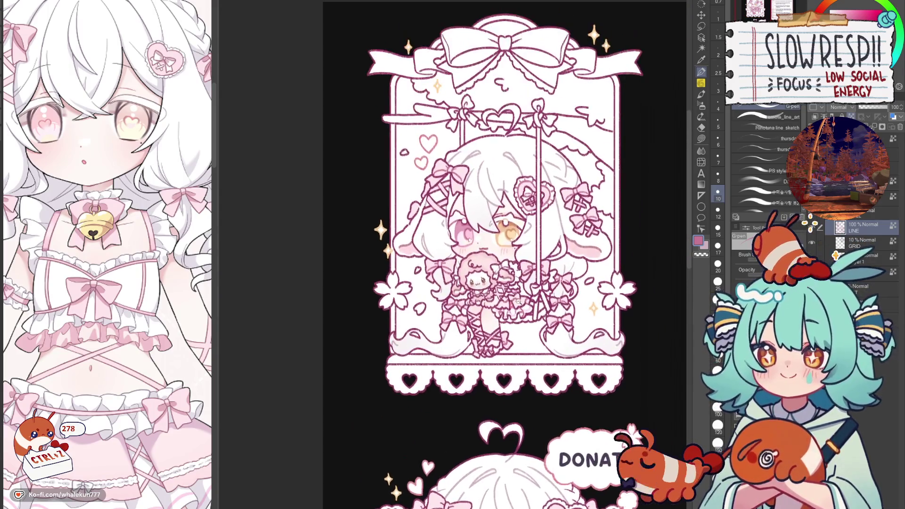
{"action": "scroll", "coordinate": [511, 353], "scroll_direction": "down", "scroll_amount": 5}
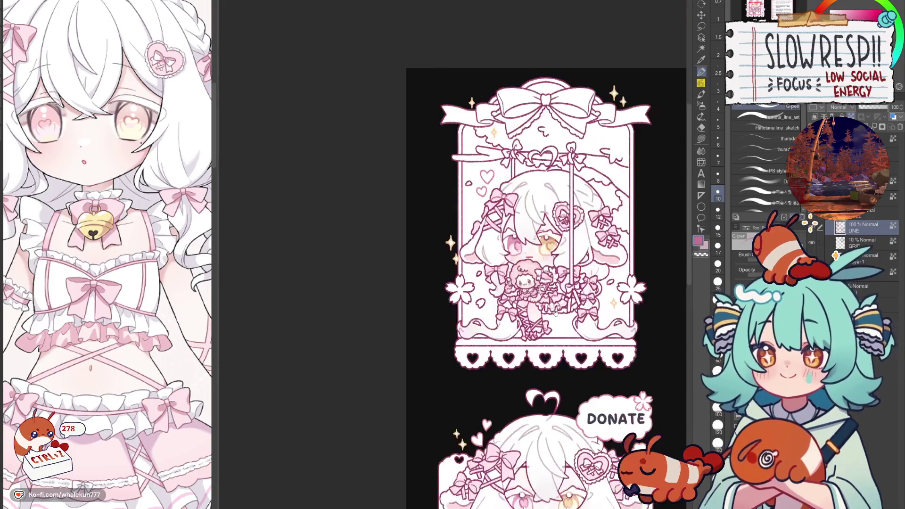
{"action": "scroll", "coordinate": [554, 315], "scroll_direction": "up", "scroll_amount": 3}
{"action": "scroll", "coordinate": [553, 314], "scroll_direction": "up", "scroll_amount": 4}
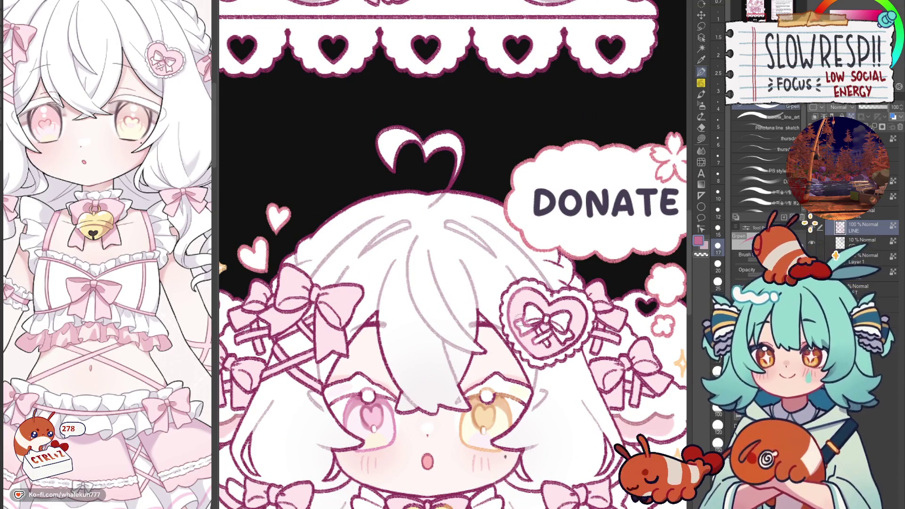
Set the brush size to 10 and undo the trial marks on the heart brooch.
{"action": "key", "text": "ctrl+z"}
{"action": "left_click", "coordinate": [718, 192]}
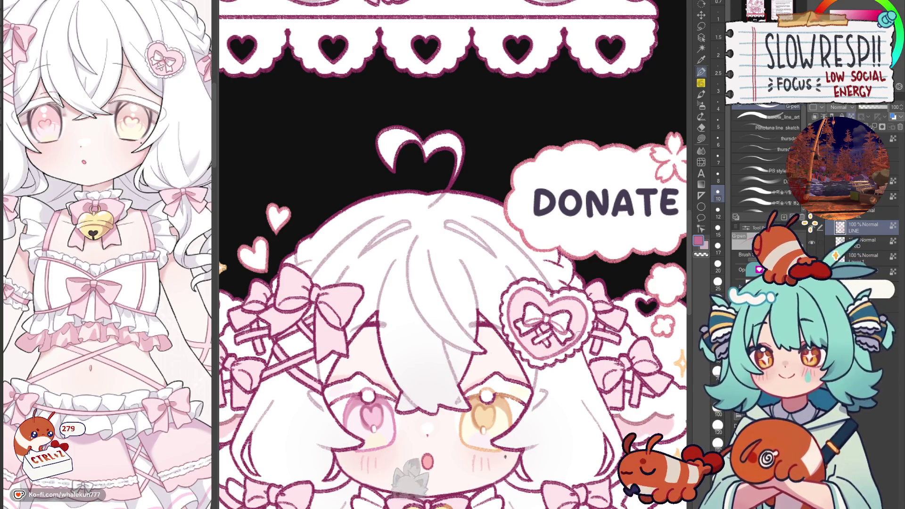
{"action": "key", "text": "ctrl+z"}
{"action": "left_click", "coordinate": [572, 333]}
{"action": "key", "text": "ctrl+z"}
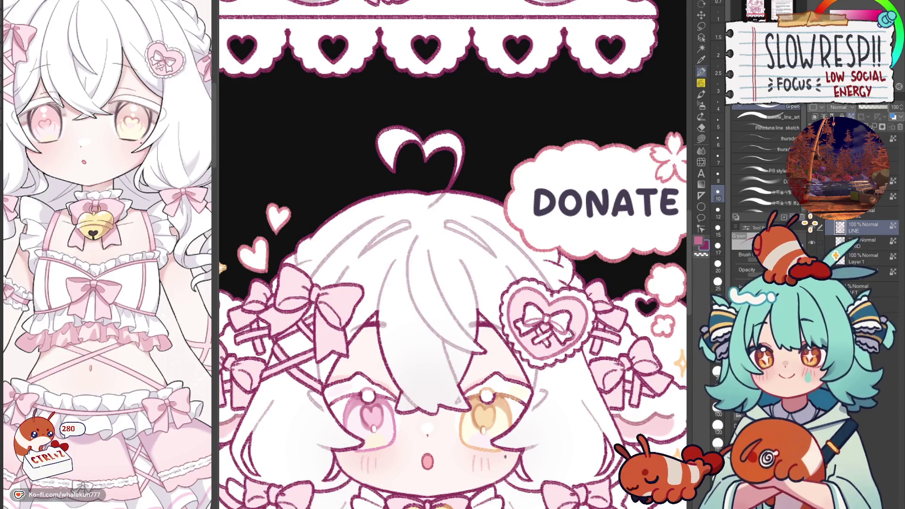
Pan around the DONATE panel's hearts, bows, frill edge and speech bubble.
{"action": "mouse_move", "coordinate": [604, 304]}
{"action": "left_mouse_down"}
{"action": "mouse_move", "coordinate": [577, 300]}
{"action": "mouse_move", "coordinate": [585, 295]}
{"action": "left_mouse_up"}
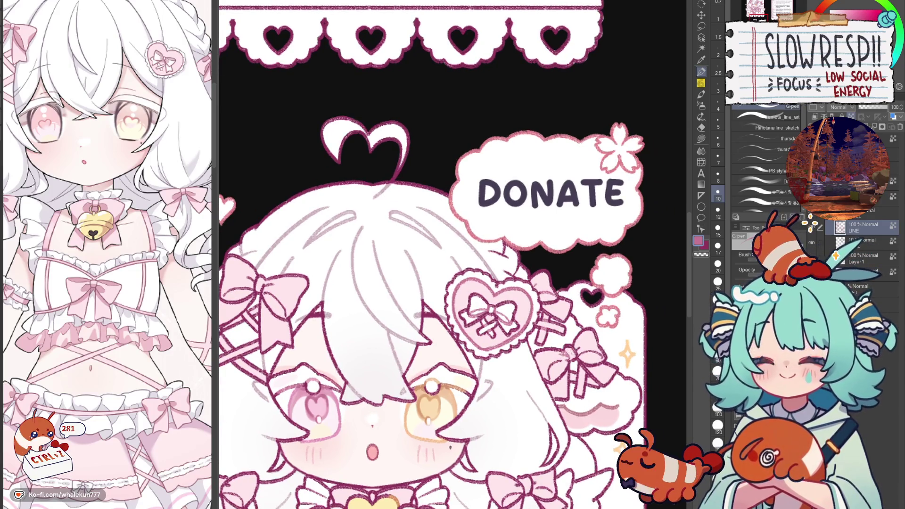
{"action": "left_click_drag", "start_coordinate": [597, 354], "coordinate": [580, 324]}
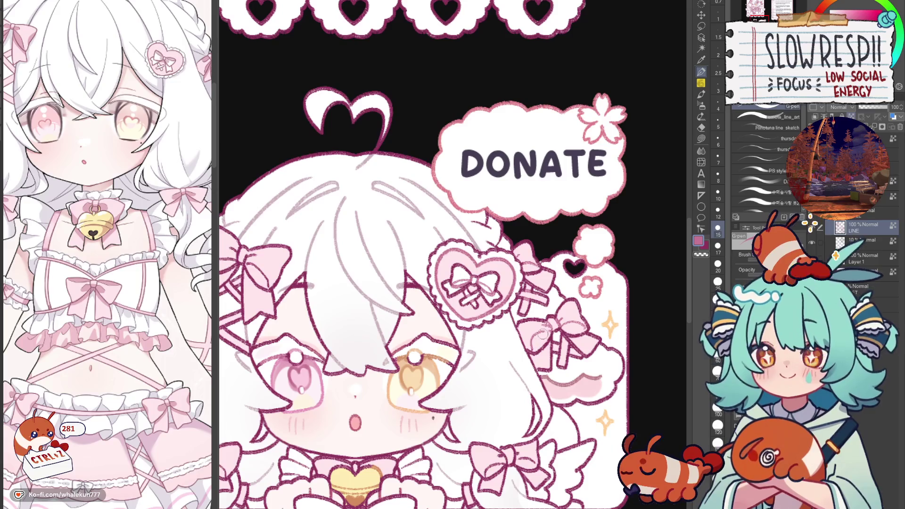
{"action": "left_click_drag", "start_coordinate": [565, 292], "coordinate": [517, 304]}
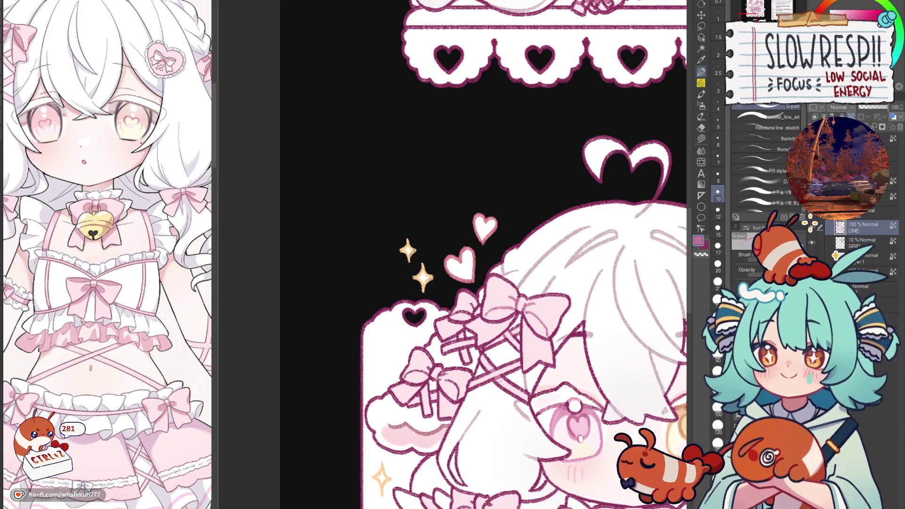
{"action": "left_click_drag", "start_coordinate": [487, 364], "coordinate": [528, 358]}
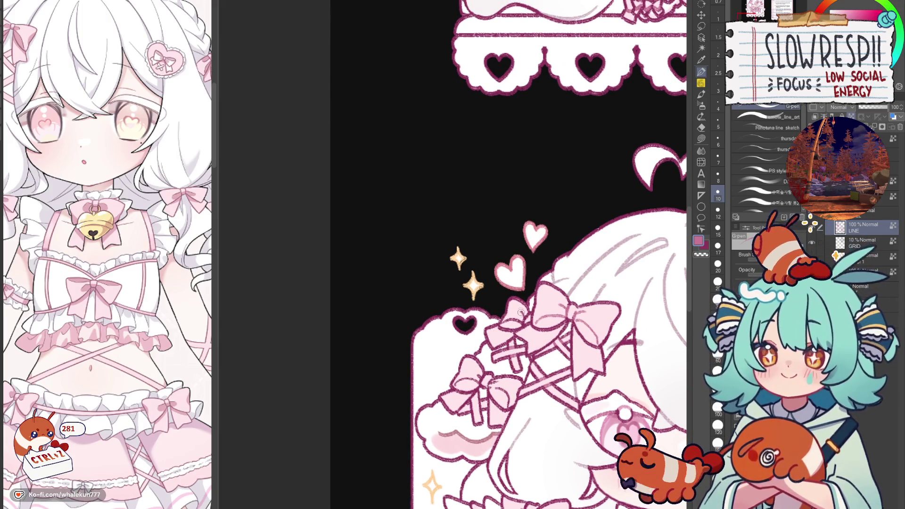
{"action": "left_click_drag", "start_coordinate": [507, 336], "coordinate": [531, 313]}
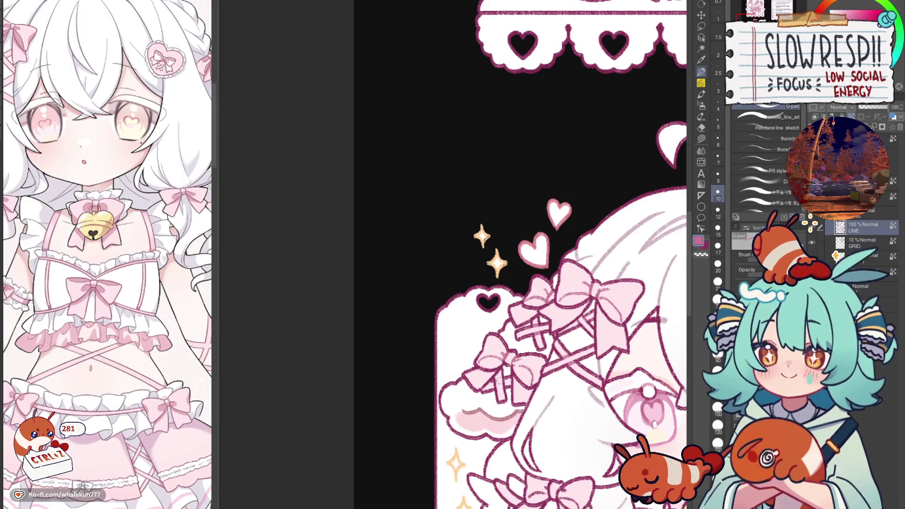
{"action": "left_click_drag", "start_coordinate": [560, 451], "coordinate": [511, 291]}
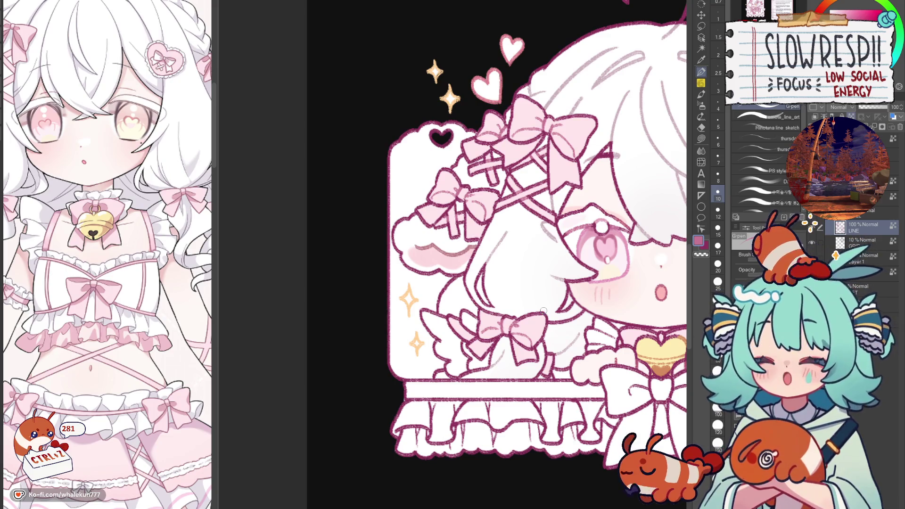
{"action": "left_click_drag", "start_coordinate": [543, 311], "coordinate": [381, 354]}
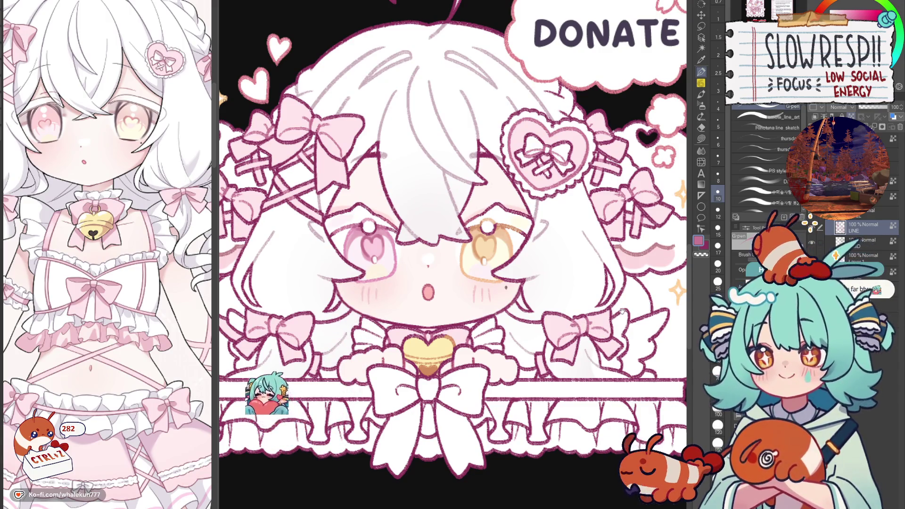
Zoom out to view the whole panel sheet from its top-left corner.
{"action": "scroll", "coordinate": [453, 255], "scroll_direction": "down", "scroll_amount": 3}
{"action": "scroll", "coordinate": [453, 255], "scroll_direction": "up", "scroll_amount": 3}
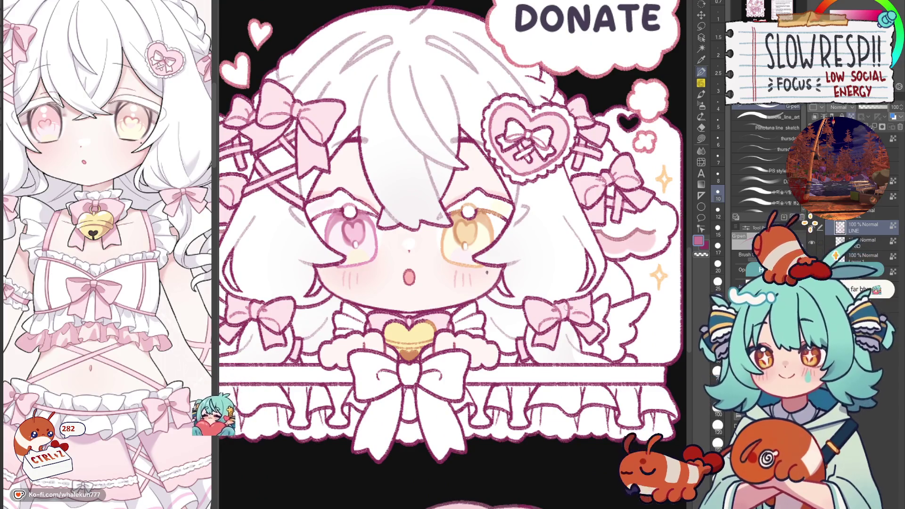
{"action": "scroll", "coordinate": [563, 309], "scroll_direction": "down", "scroll_amount": 3}
{"action": "scroll", "coordinate": [593, 375], "scroll_direction": "down", "scroll_amount": 3}
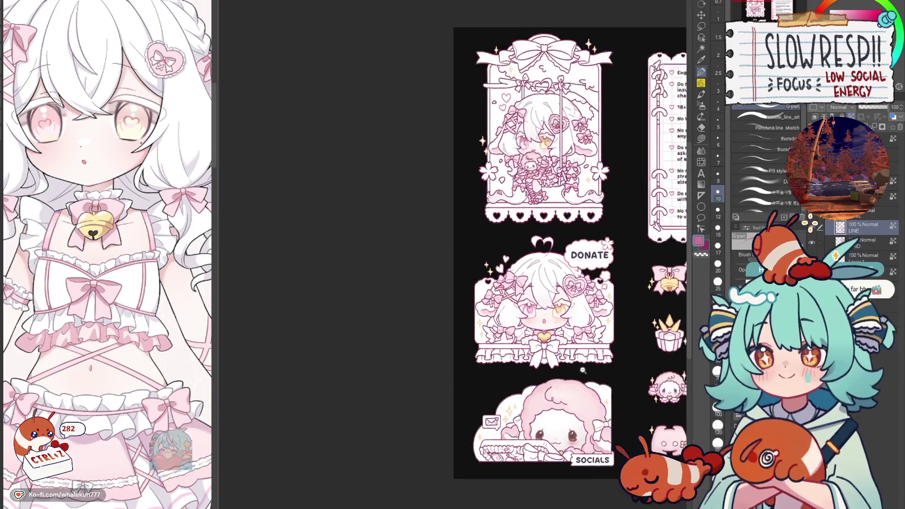
{"action": "scroll", "coordinate": [561, 320], "scroll_direction": "up", "scroll_amount": 2}
{"action": "left_click_drag", "start_coordinate": [581, 312], "coordinate": [555, 362]}
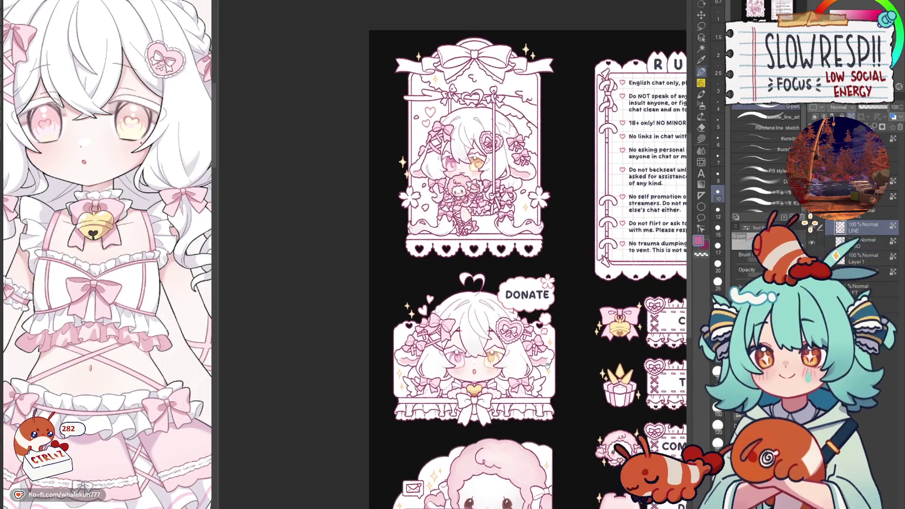
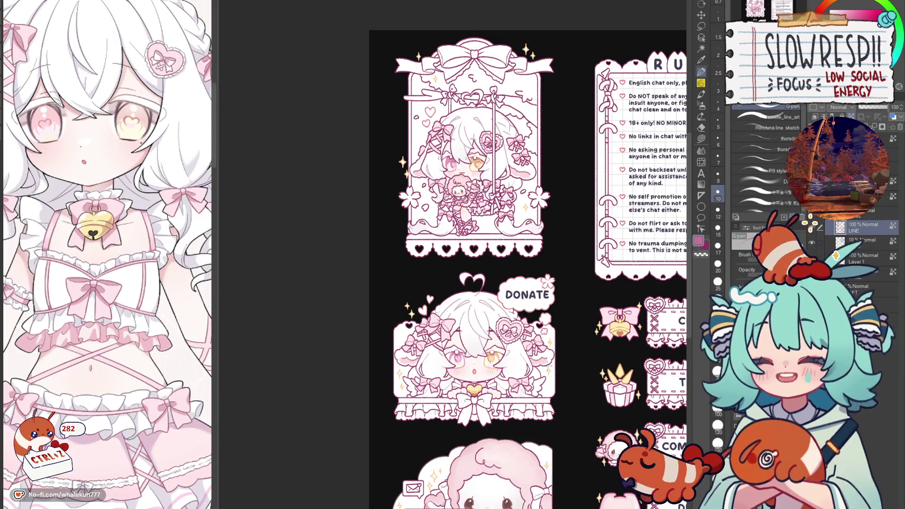
Pan and zoom out over the panel sheet, comparing its mirrored and normal orientation.
{"action": "mouse_move", "coordinate": [574, 308]}
{"action": "left_mouse_down"}
{"action": "mouse_move", "coordinate": [530, 265]}
{"action": "mouse_move", "coordinate": [516, 274]}
{"action": "left_mouse_up"}
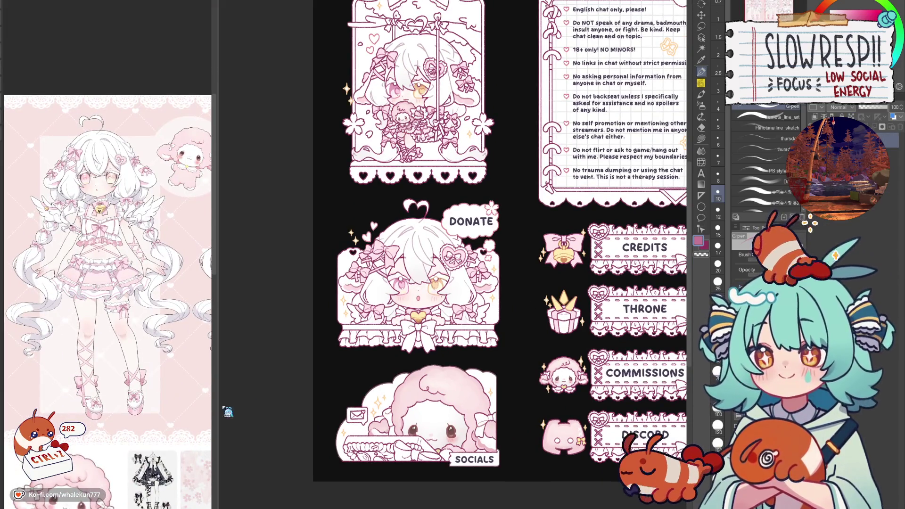
{"action": "scroll", "coordinate": [531, 384], "scroll_direction": "down", "scroll_amount": 1}
{"action": "scroll", "coordinate": [531, 385], "scroll_direction": "down", "scroll_amount": 3}
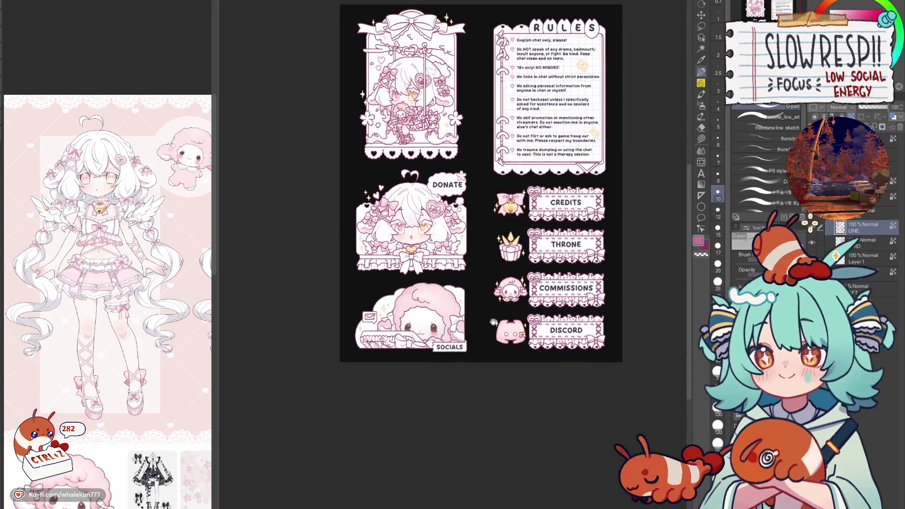
{"action": "key", "text": "h"}
{"action": "key", "text": "h"}
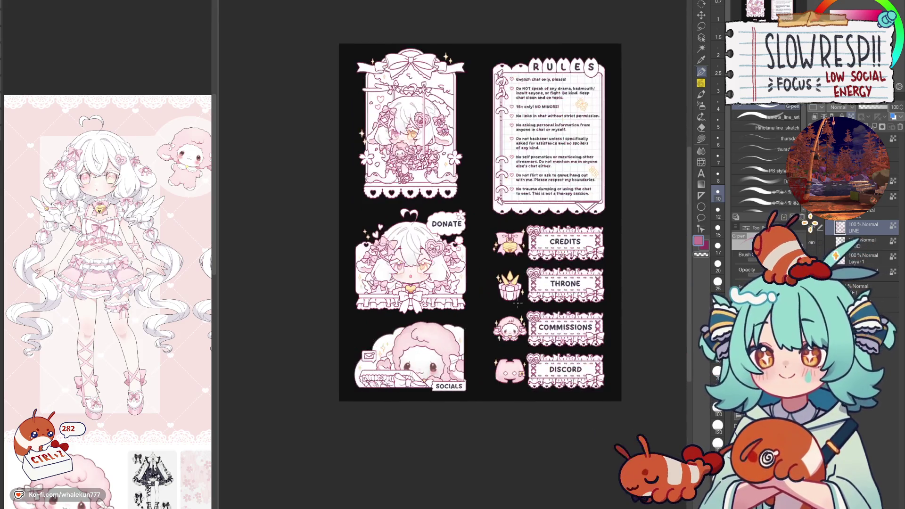
{"action": "key", "text": "h"}
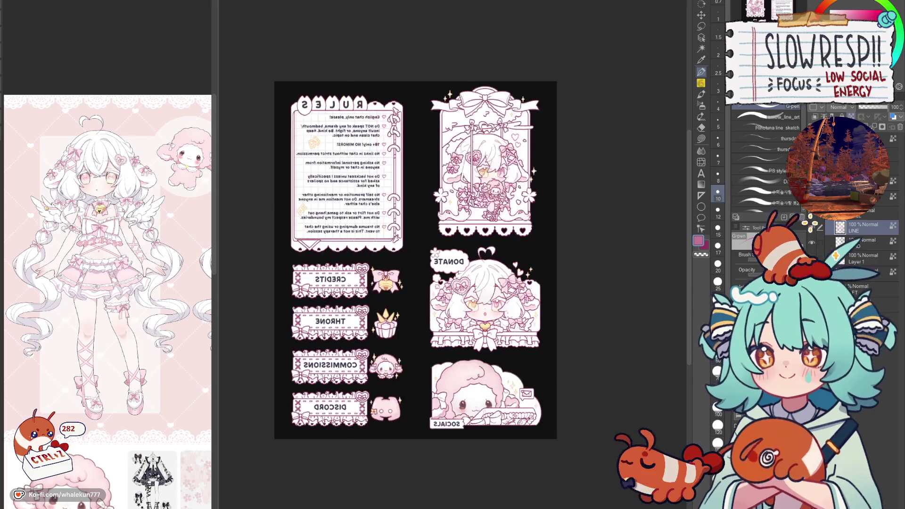
{"action": "key", "text": "h"}
Zoom in on the small doll in the swing illustration.
{"action": "scroll", "coordinate": [440, 244], "scroll_direction": "up", "scroll_amount": 3}
{"action": "scroll", "coordinate": [467, 277], "scroll_direction": "down", "scroll_amount": 2}
{"action": "scroll", "coordinate": [476, 309], "scroll_direction": "up", "scroll_amount": 4}
{"action": "scroll", "coordinate": [477, 308], "scroll_direction": "up", "scroll_amount": 3}
{"action": "scroll", "coordinate": [477, 353], "scroll_direction": "up", "scroll_amount": 1}
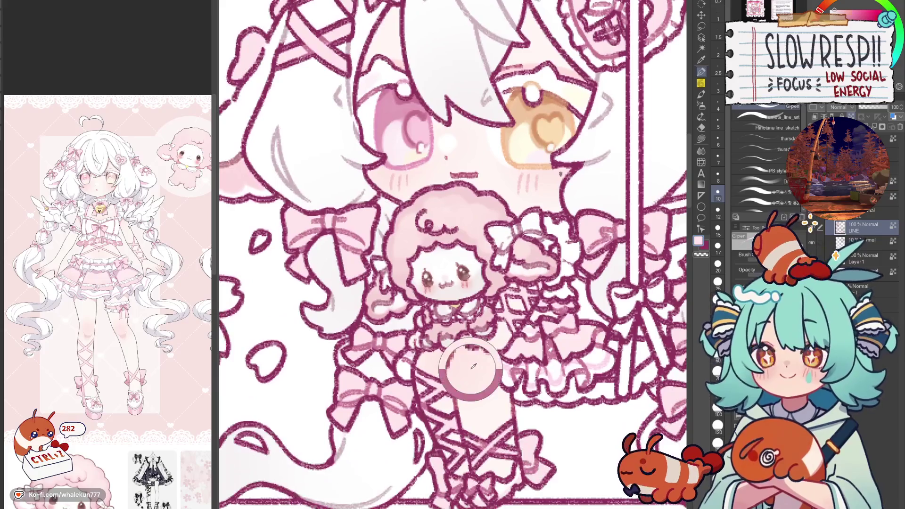
Eyedrop a mid pink from the doll, then pan and zoom out toward the Donate panel.
{"action": "left_click", "coordinate": [477, 353], "text": "alt"}
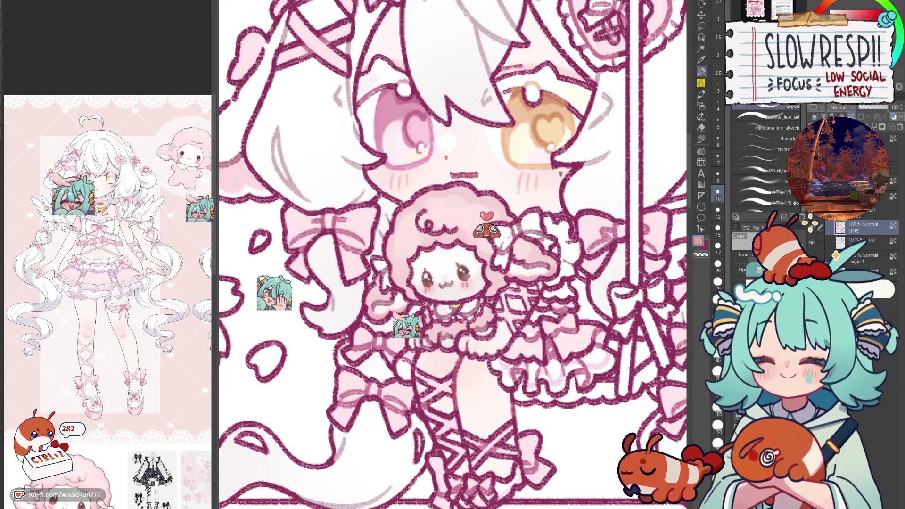
{"action": "key", "text": "h"}
{"action": "key", "text": "h"}
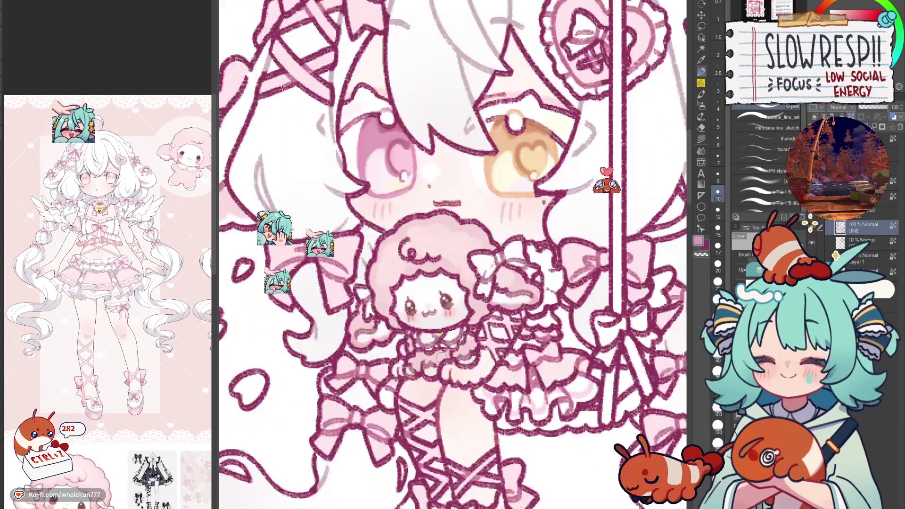
{"action": "left_click_drag", "start_coordinate": [460, 302], "coordinate": [453, 315]}
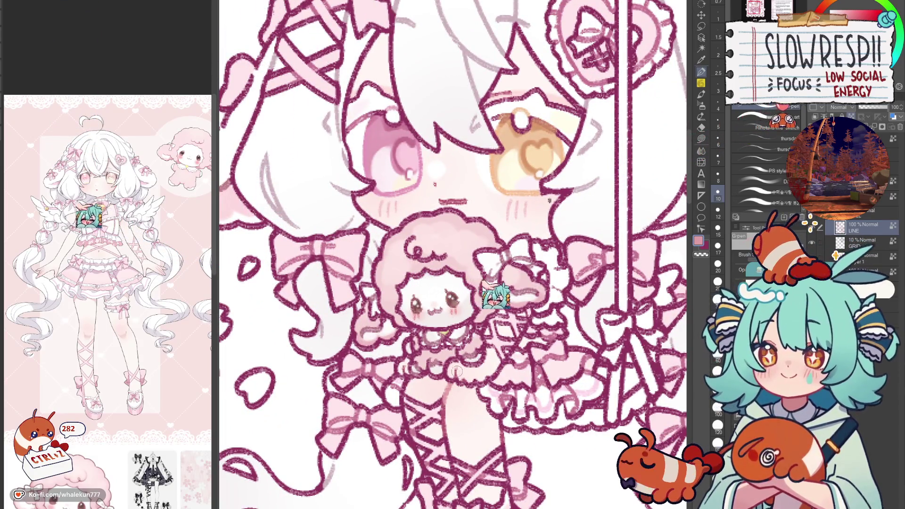
{"action": "left_click_drag", "start_coordinate": [453, 254], "coordinate": [424, 344]}
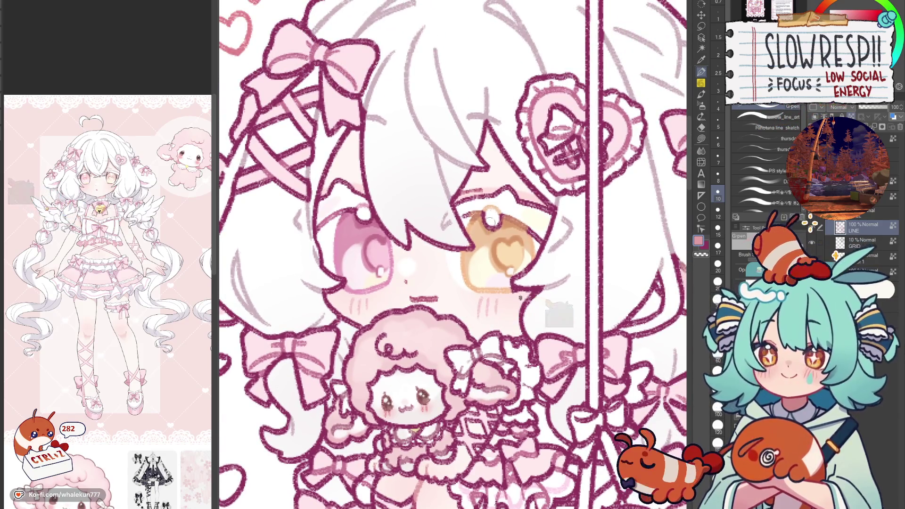
{"action": "scroll", "coordinate": [452, 254], "scroll_direction": "down", "scroll_amount": 5}
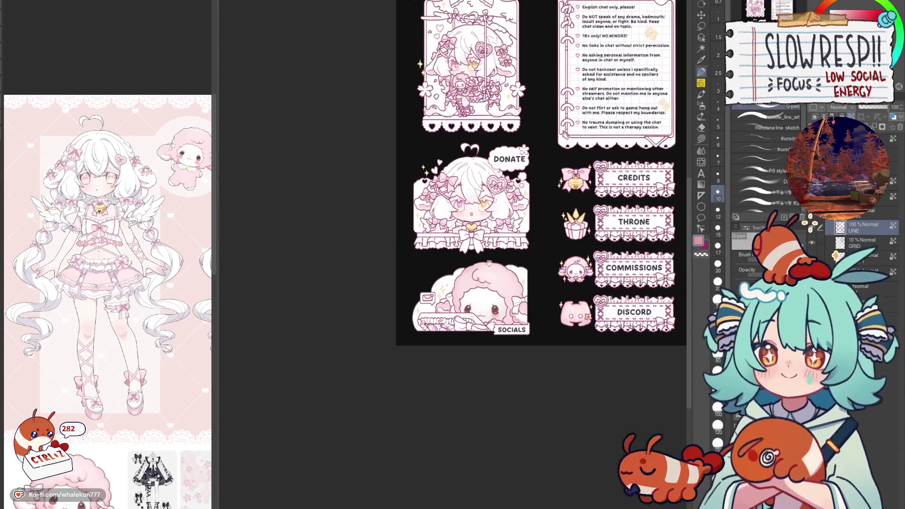
Zoom into the DONATE panel, centred on the character's face.
{"action": "scroll", "coordinate": [528, 189], "scroll_direction": "up", "scroll_amount": 2}
{"action": "scroll", "coordinate": [464, 198], "scroll_direction": "up", "scroll_amount": 2}
{"action": "mouse_move", "coordinate": [464, 201]}
{"action": "left_mouse_down"}
{"action": "mouse_move", "coordinate": [464, 308]}
{"action": "mouse_move", "coordinate": [464, 212]}
{"action": "left_mouse_up"}
{"action": "scroll", "coordinate": [448, 309], "scroll_direction": "up", "scroll_amount": 3}
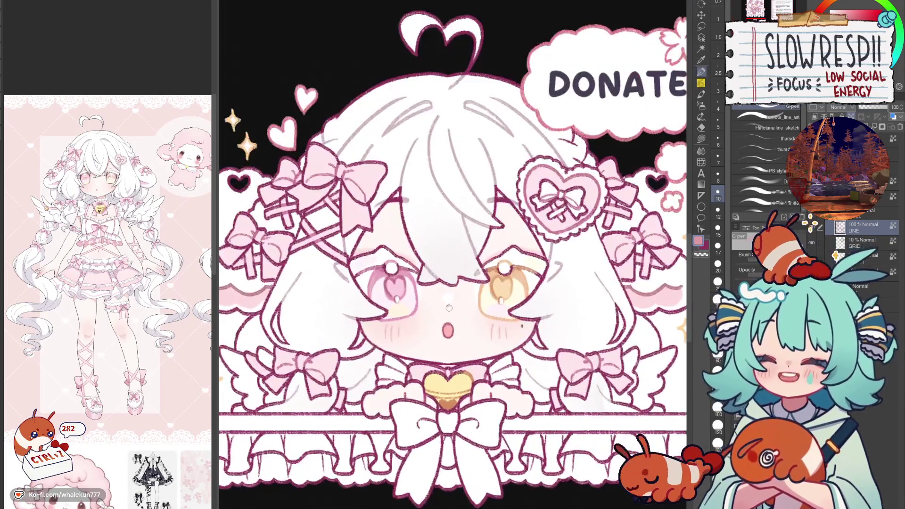
{"action": "left_click_drag", "start_coordinate": [477, 288], "coordinate": [533, 228]}
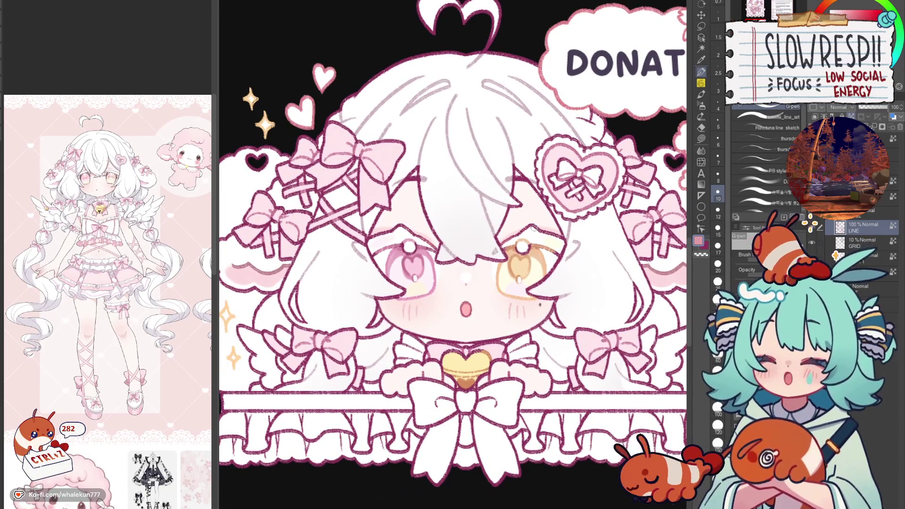
Try a soft pencil stroke above the right eye, undo it, and return to the inking pen.
{"action": "key", "text": "p"}
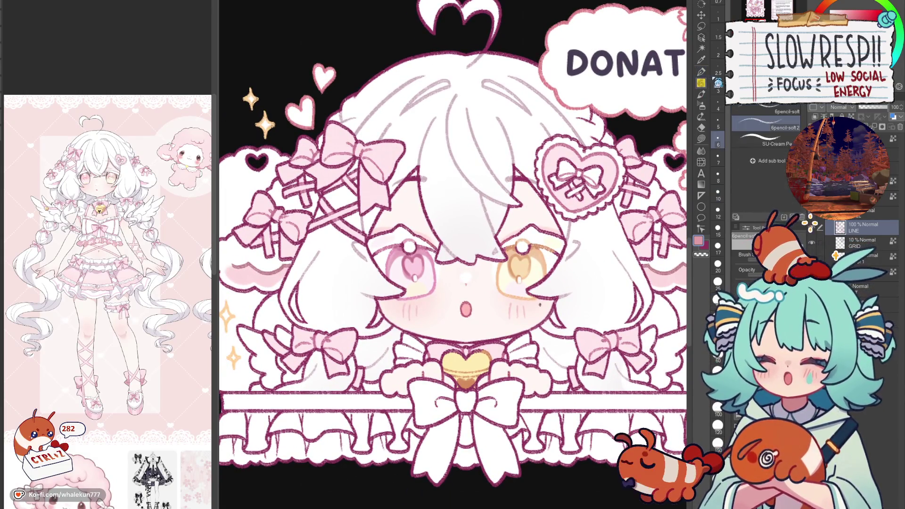
{"action": "scroll", "coordinate": [410, 257], "scroll_direction": "up", "scroll_amount": 2}
{"action": "key", "text": "bracketright"}
{"action": "scroll", "coordinate": [411, 257], "scroll_direction": "up", "scroll_amount": 2}
{"action": "left_click_drag", "start_coordinate": [563, 227], "coordinate": [584, 215]}
{"action": "key", "text": "ctrl+z"}
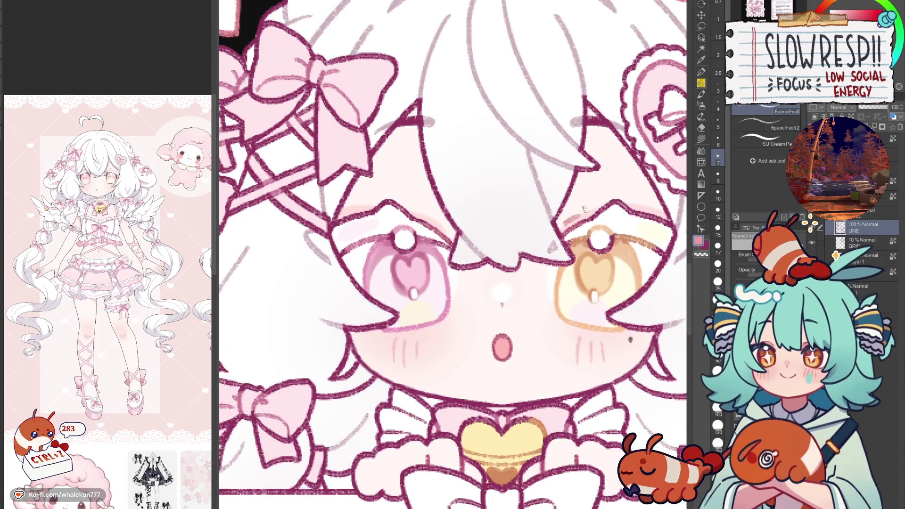
{"action": "scroll", "coordinate": [460, 221], "scroll_direction": "down", "scroll_amount": 8}
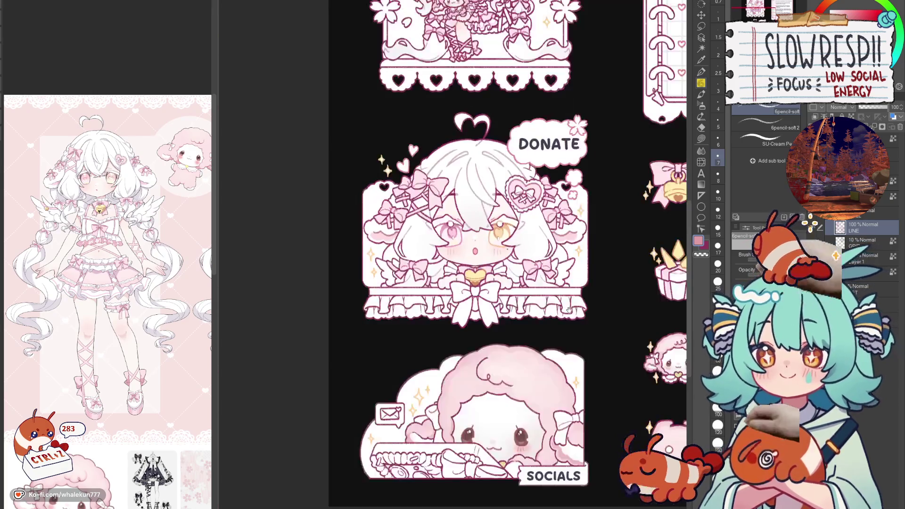
{"action": "scroll", "coordinate": [559, 284], "scroll_direction": "up", "scroll_amount": 2}
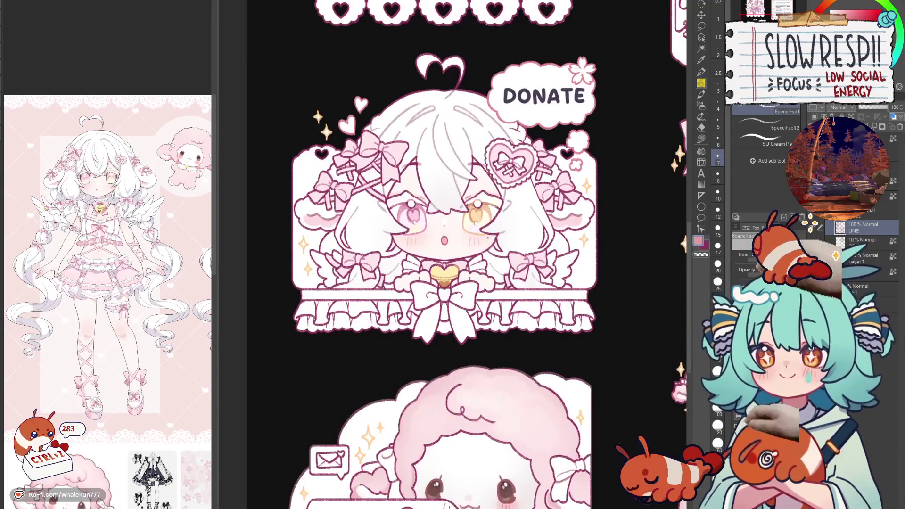
{"action": "key", "text": "p"}
Set the brush size to 12 and zoom out to show the swing illustration, rules and DONATE panels.
{"action": "scroll", "coordinate": [449, 286], "scroll_direction": "up", "scroll_amount": 2}
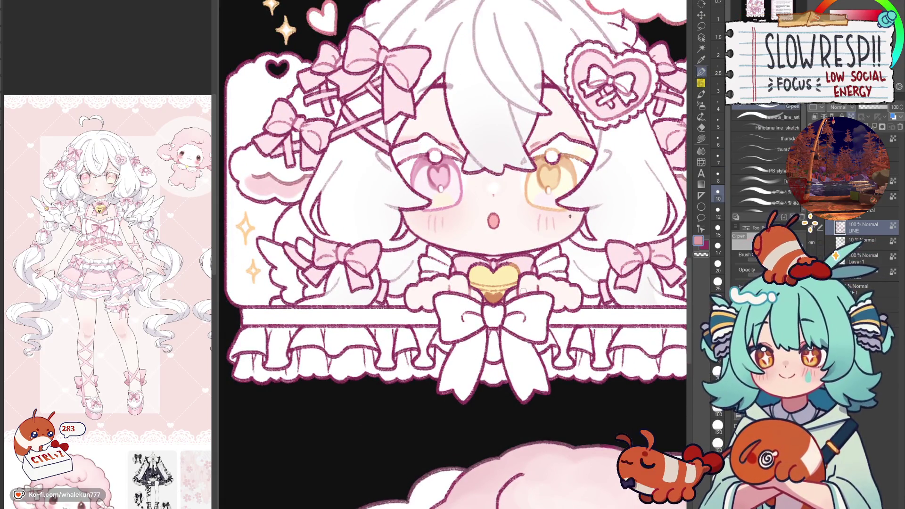
{"action": "scroll", "coordinate": [580, 309], "scroll_direction": "down", "scroll_amount": 3}
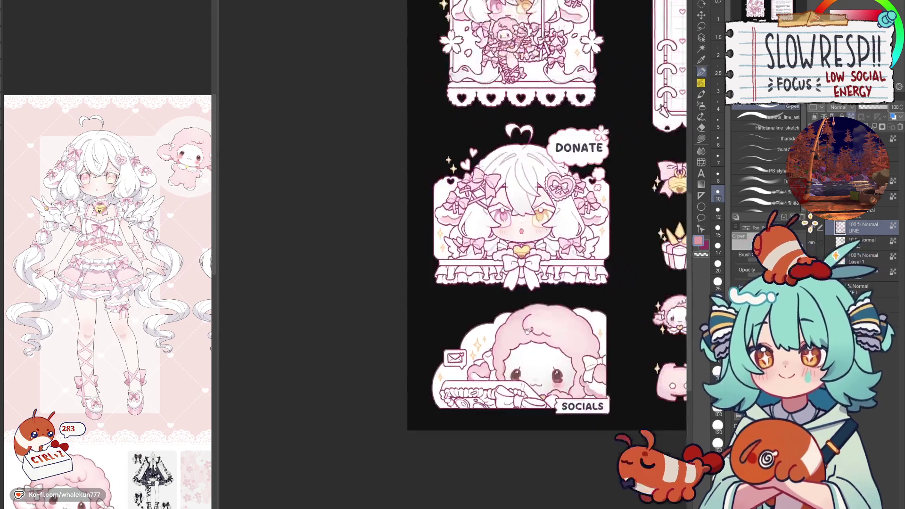
{"action": "mouse_move", "coordinate": [597, 238]}
{"action": "left_mouse_down"}
{"action": "mouse_move", "coordinate": [528, 275]}
{"action": "mouse_move", "coordinate": [545, 302]}
{"action": "left_mouse_up"}
{"action": "scroll", "coordinate": [373, 281], "scroll_direction": "up", "scroll_amount": 4}
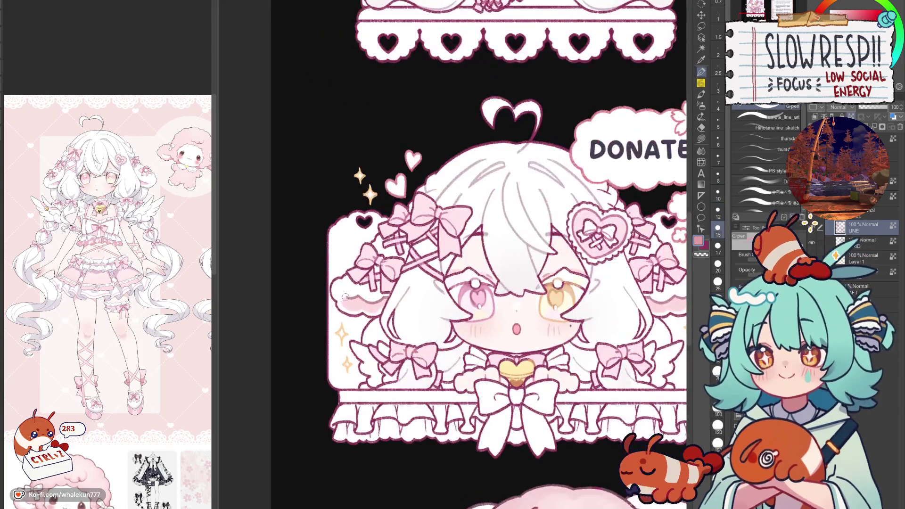
{"action": "key", "text": "bracketleft"}
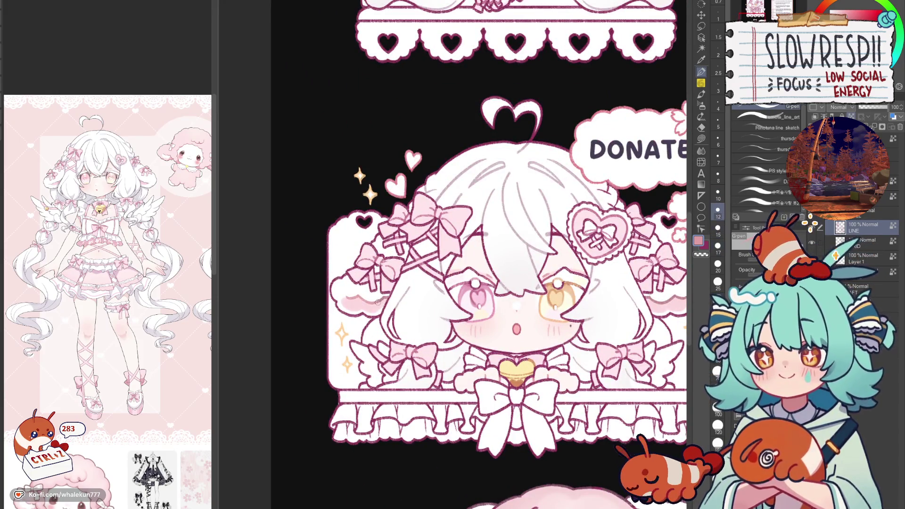
{"action": "left_click_drag", "start_coordinate": [678, 297], "coordinate": [616, 296]}
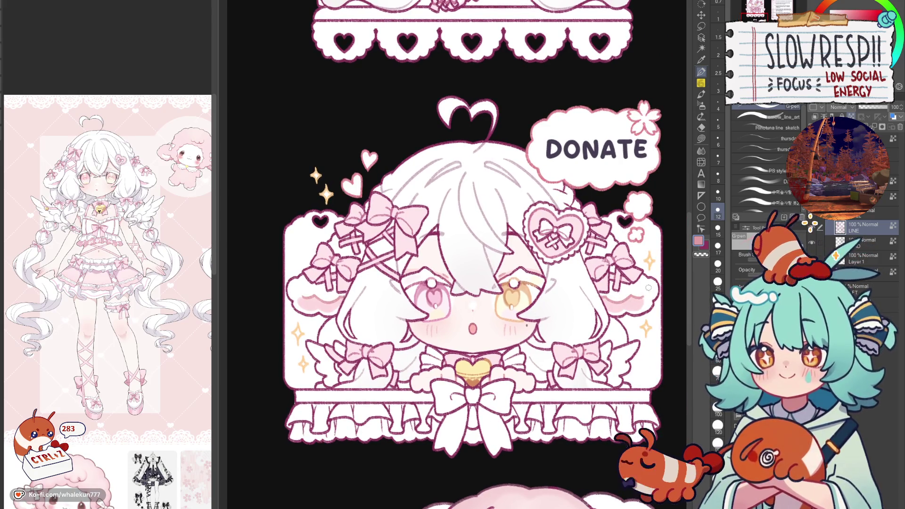
{"action": "scroll", "coordinate": [584, 217], "scroll_direction": "up", "scroll_amount": 8}
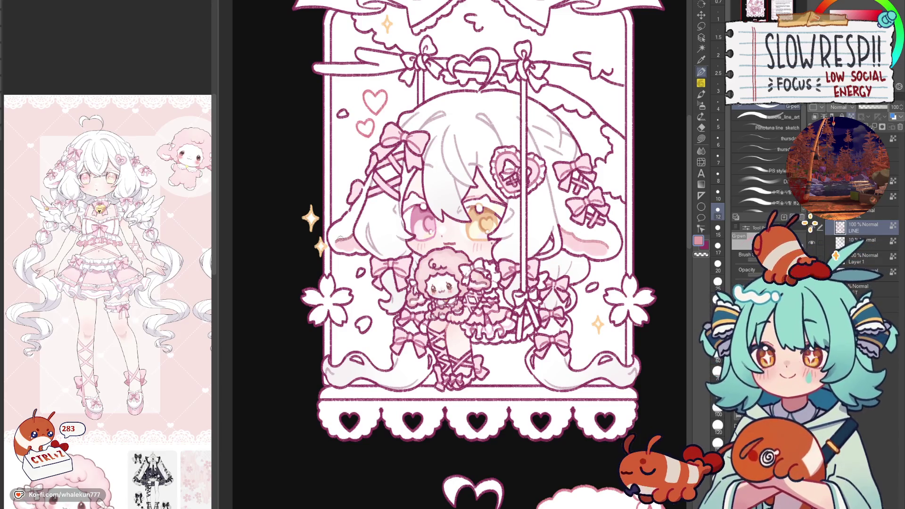
{"action": "scroll", "coordinate": [486, 176], "scroll_direction": "down", "scroll_amount": 3}
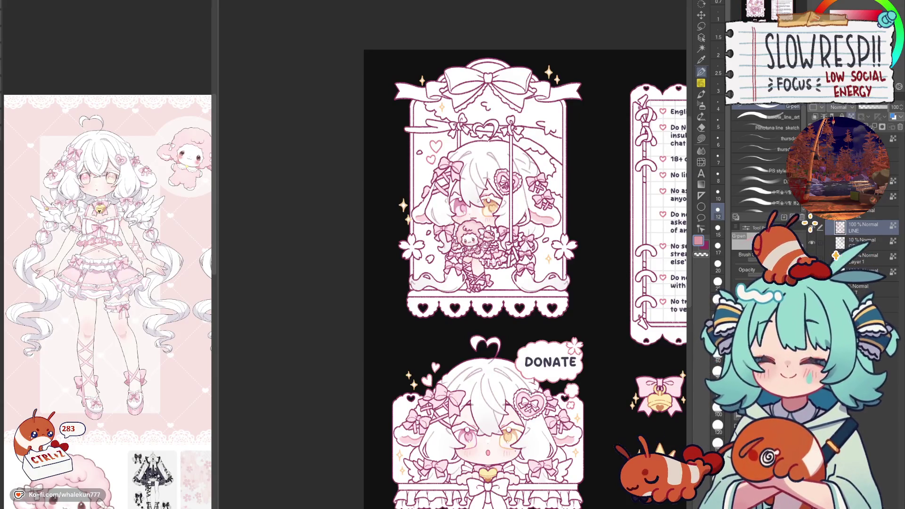
Check the sheet mirrored and restored, then pan to show the full RULES panel with its buttons.
{"action": "key", "text": "h"}
{"action": "key", "text": "h"}
{"action": "key", "text": "h"}
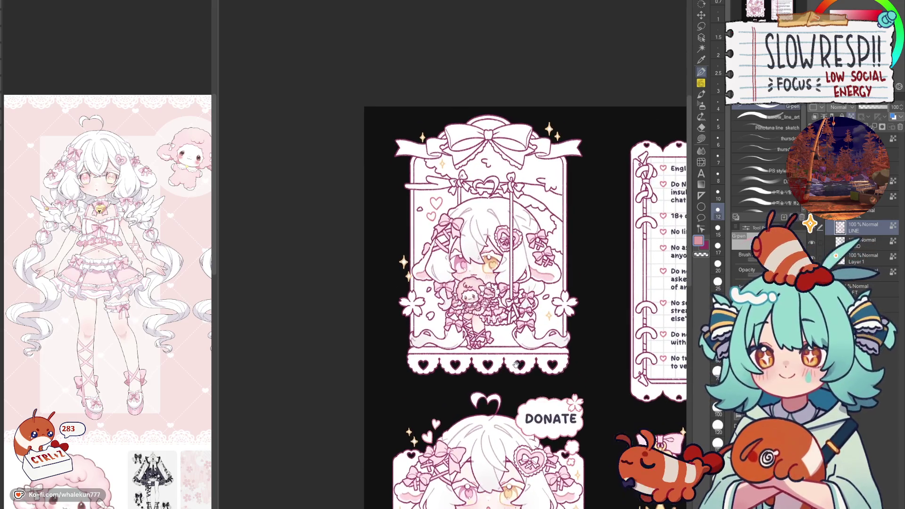
{"action": "left_click_drag", "start_coordinate": [516, 335], "coordinate": [510, 345]}
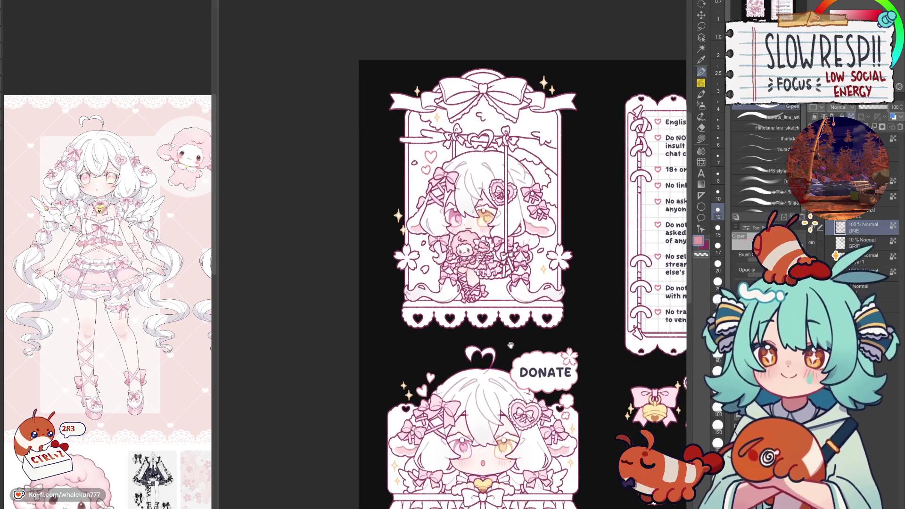
{"action": "key", "text": "h"}
{"action": "key", "text": "h"}
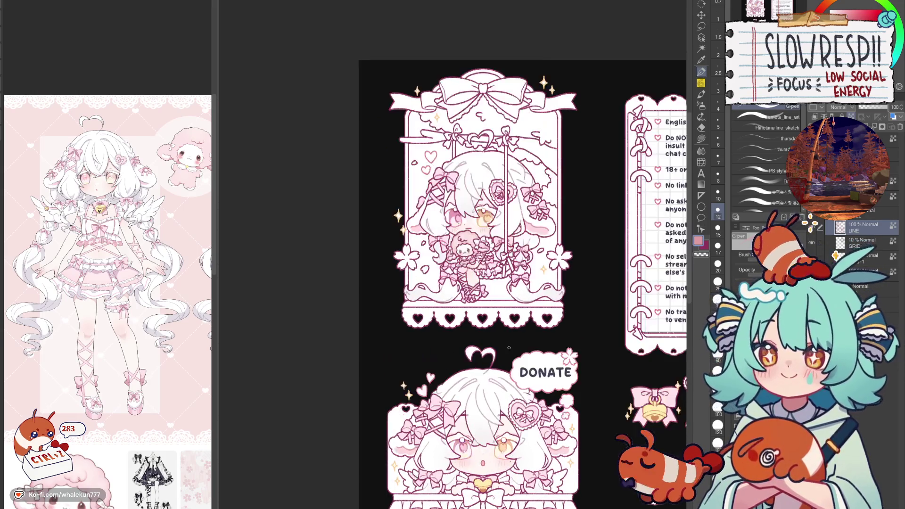
{"action": "scroll", "coordinate": [541, 319], "scroll_direction": "down", "scroll_amount": 2}
{"action": "scroll", "coordinate": [509, 268], "scroll_direction": "up", "scroll_amount": 2}
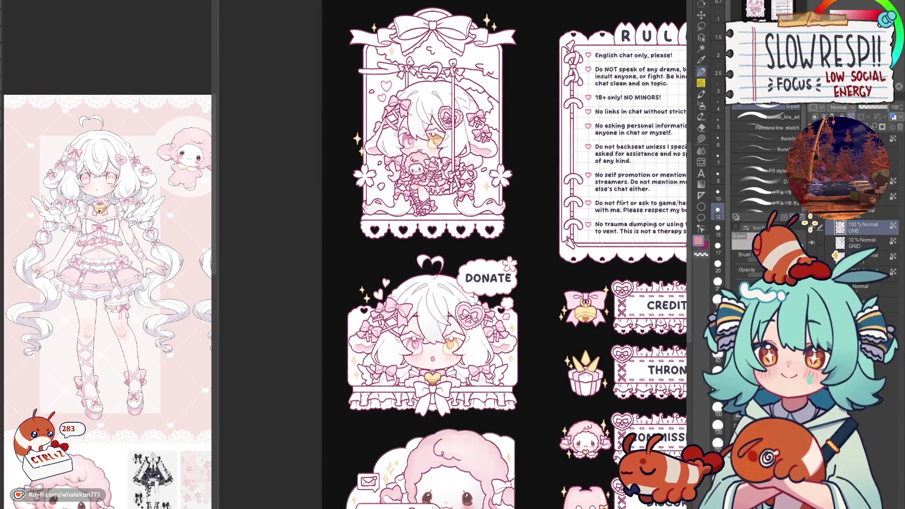
{"action": "left_click_drag", "start_coordinate": [531, 405], "coordinate": [541, 389]}
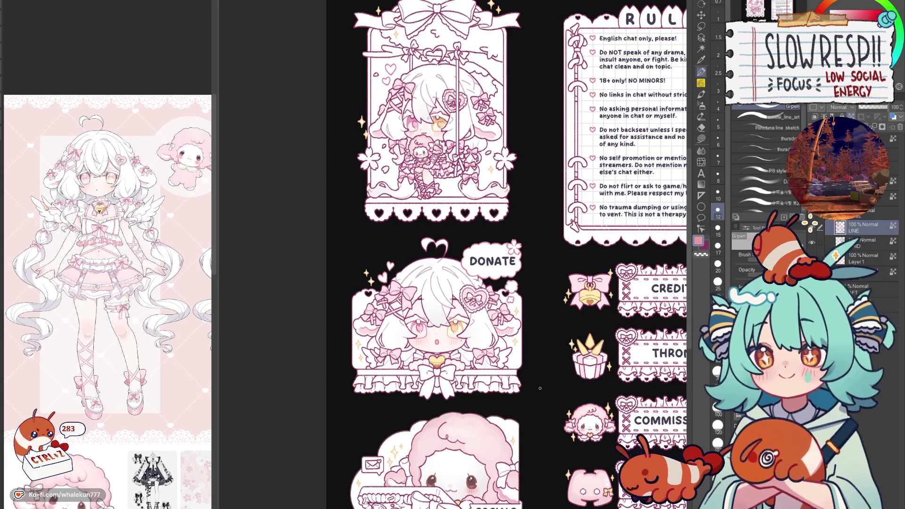
{"action": "left_click_drag", "start_coordinate": [643, 303], "coordinate": [560, 297]}
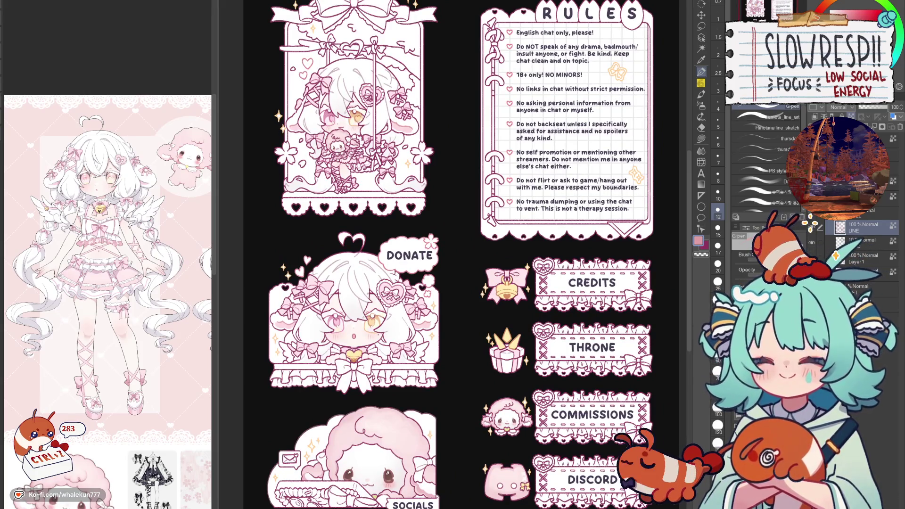
{"action": "scroll", "coordinate": [863, 254], "scroll_direction": "up", "scroll_amount": 1}
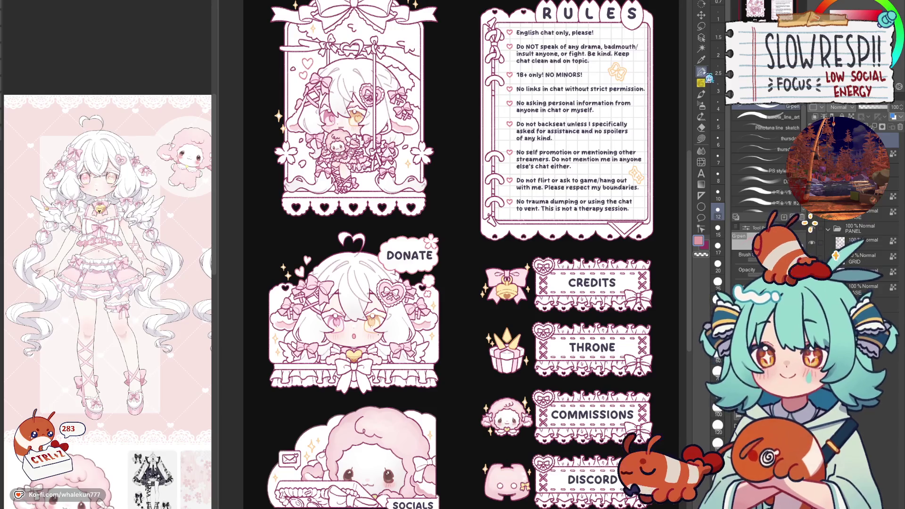
{"action": "left_click", "coordinate": [783, 107]}
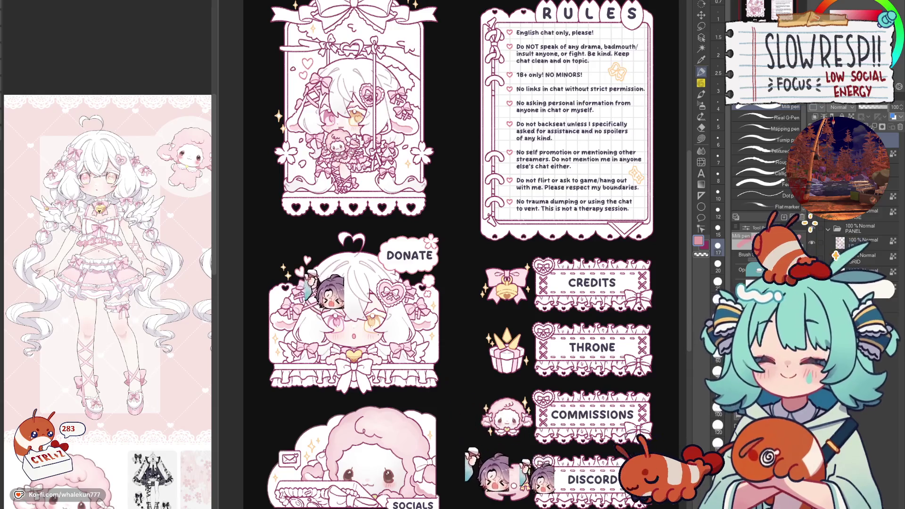
{"action": "left_click", "coordinate": [829, 10]}
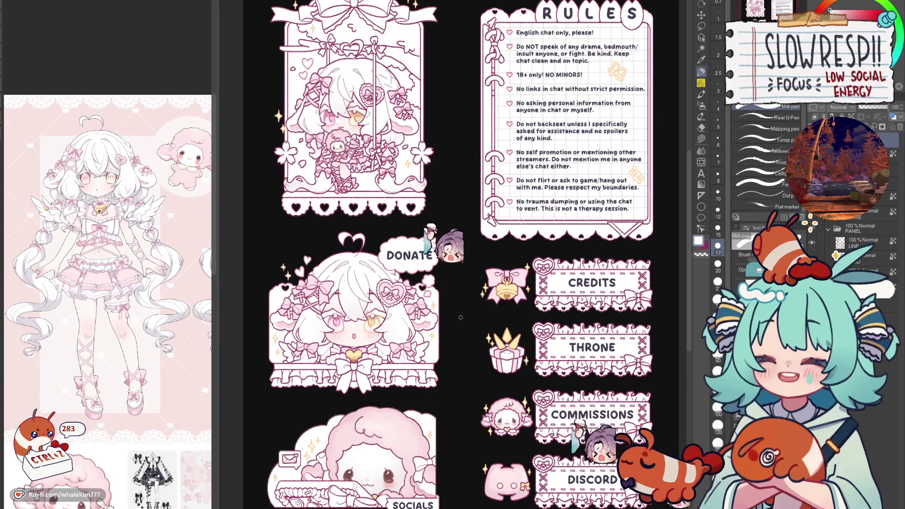
{"action": "key", "text": "ctrl+z"}
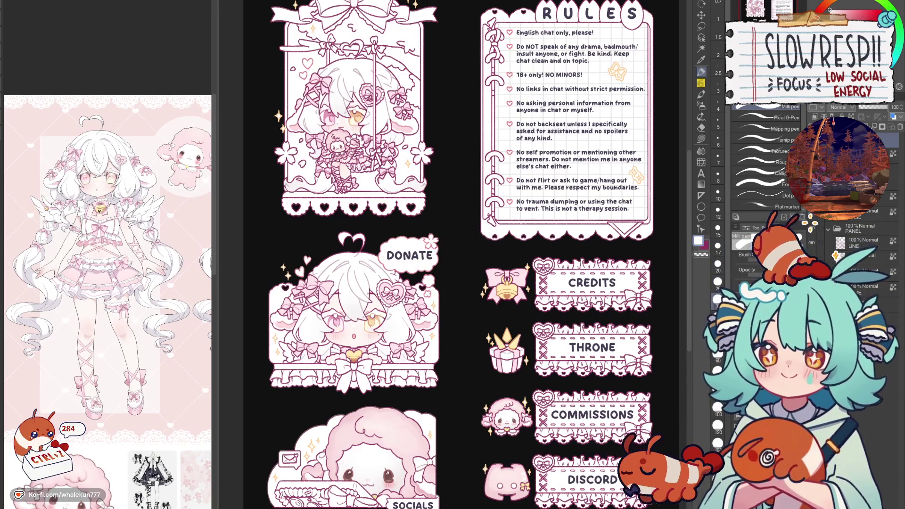
{"action": "mouse_move", "coordinate": [430, 388]}
{"action": "left_mouse_down"}
{"action": "mouse_move", "coordinate": [441, 403]}
{"action": "mouse_move", "coordinate": [460, 366]}
{"action": "mouse_move", "coordinate": [477, 361]}
{"action": "left_mouse_up"}
{"action": "mouse_move", "coordinate": [450, 411]}
{"action": "left_mouse_down"}
{"action": "mouse_move", "coordinate": [443, 427]}
{"action": "mouse_move", "coordinate": [451, 432]}
{"action": "mouse_move", "coordinate": [516, 337]}
{"action": "left_mouse_up"}
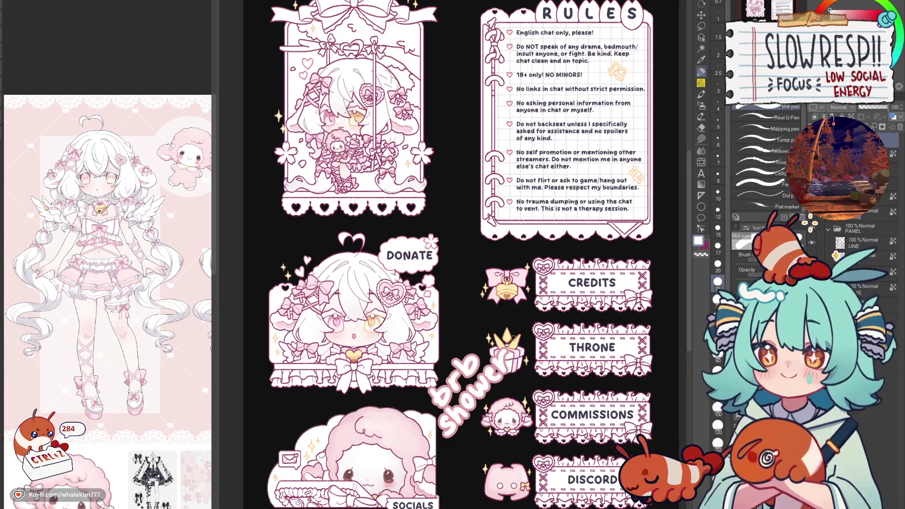
{"action": "left_click", "coordinate": [701, 15]}
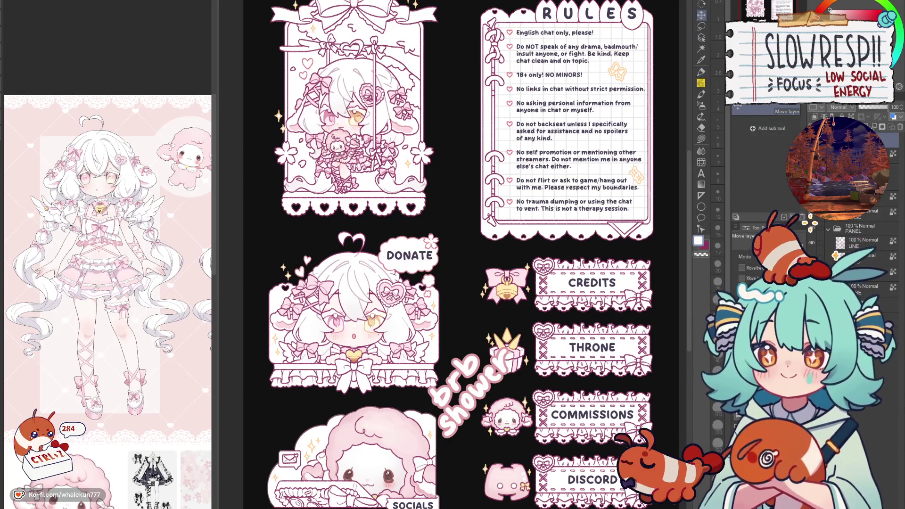
{"action": "key", "text": "Delete"}
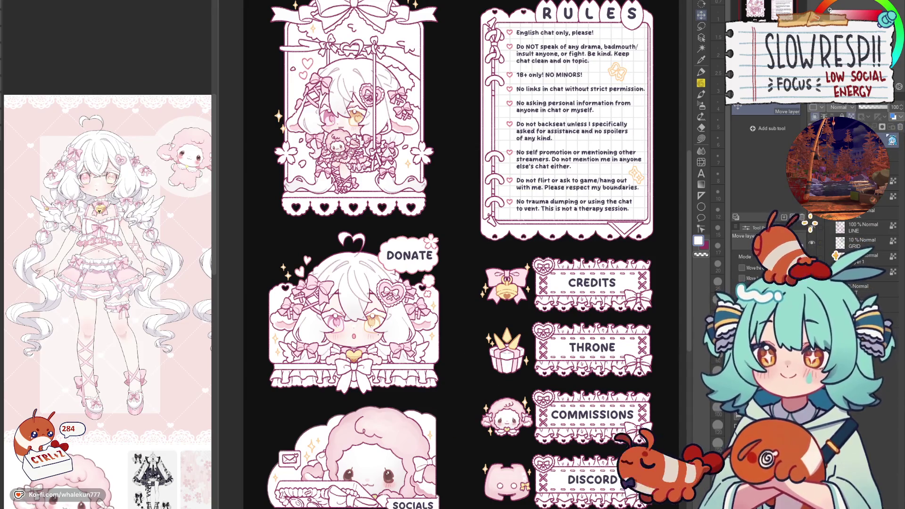